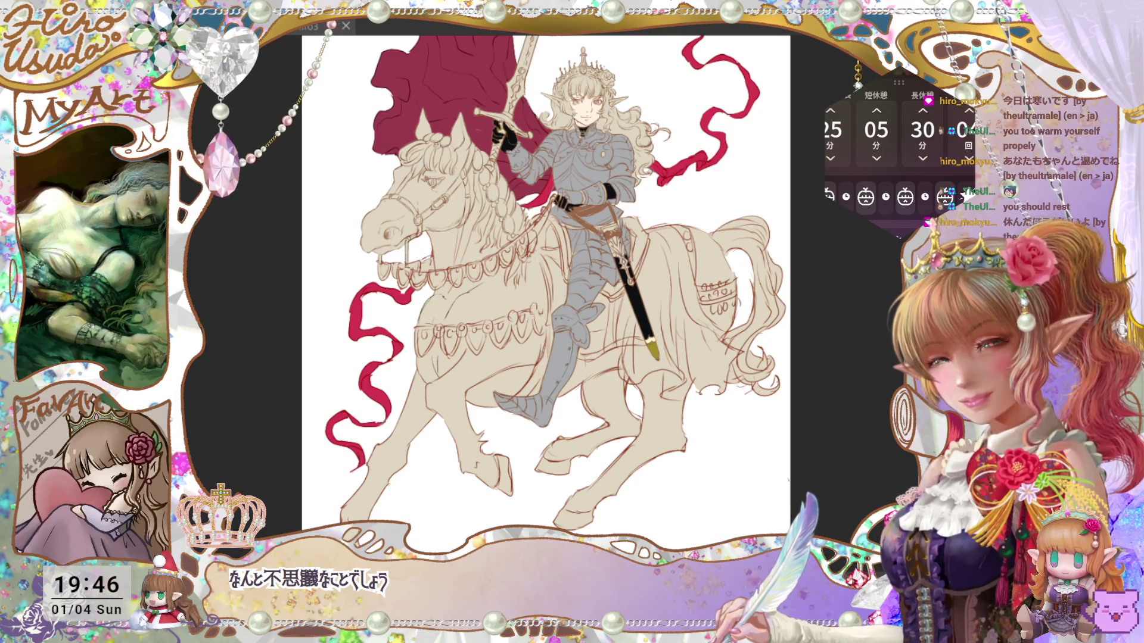
Step: Paint the sword hilt black with dark outline strokes
scroll(576, 306, up, 3)
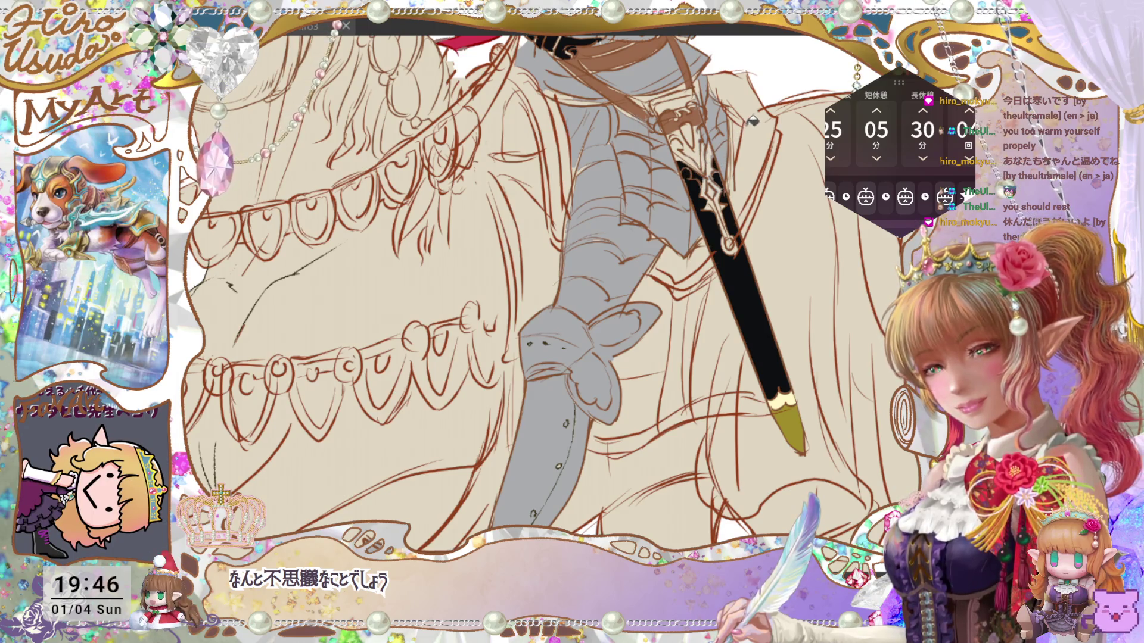
drag(706, 141, 709, 144)
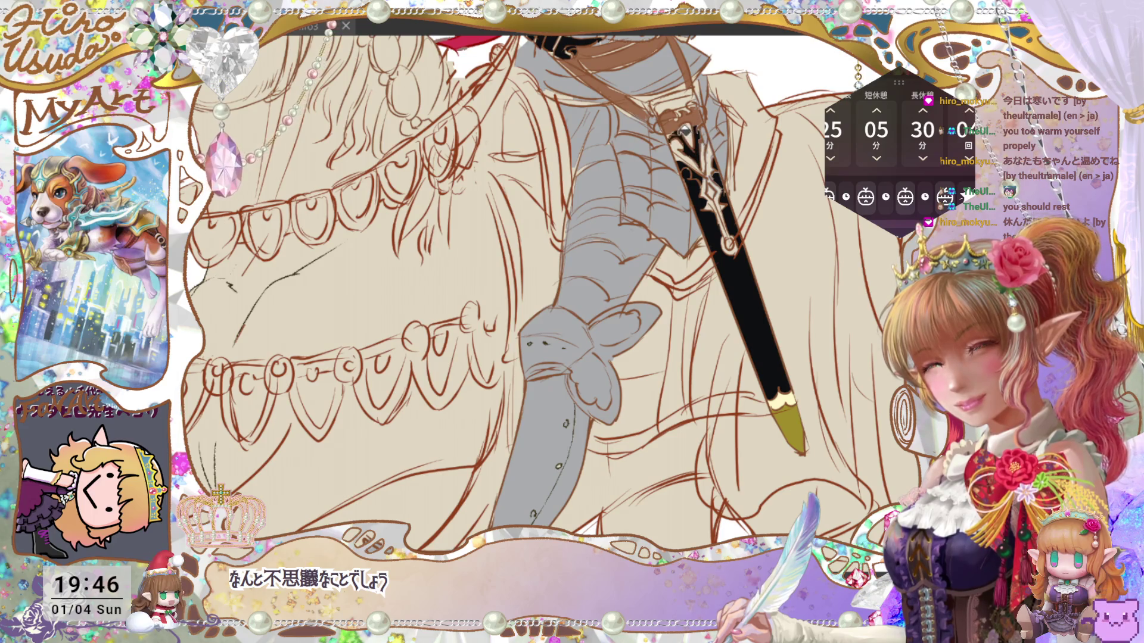
drag(682, 93, 662, 111)
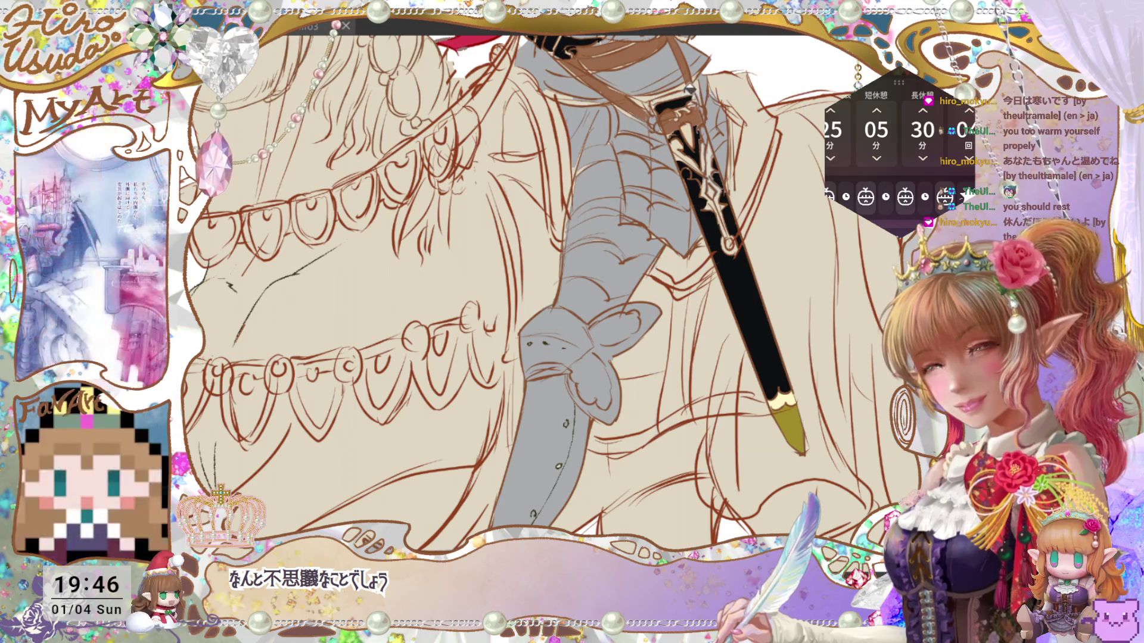
drag(656, 100, 690, 87)
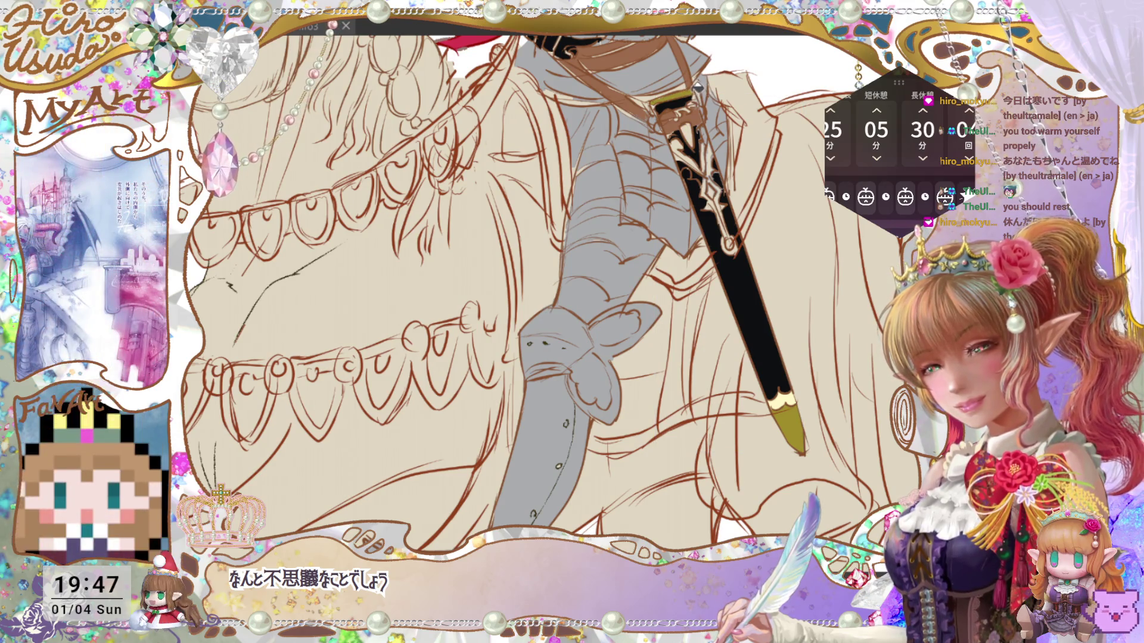
Step: Add gold accents and a gold ring to the hilt, plus a teal gem
drag(679, 140, 691, 161)
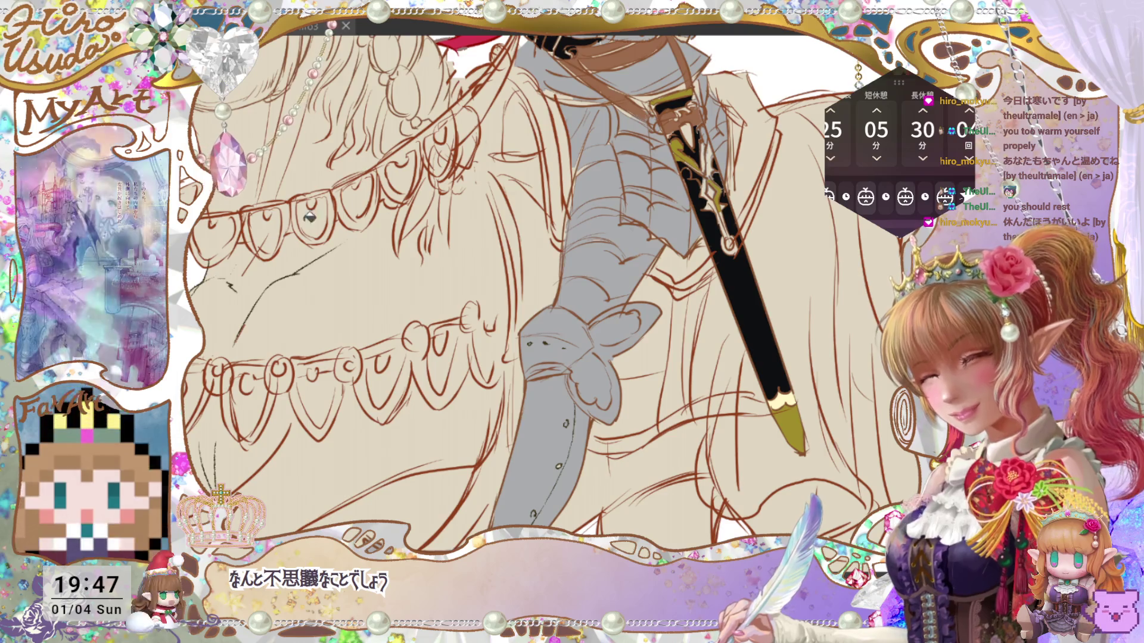
drag(736, 249, 739, 246)
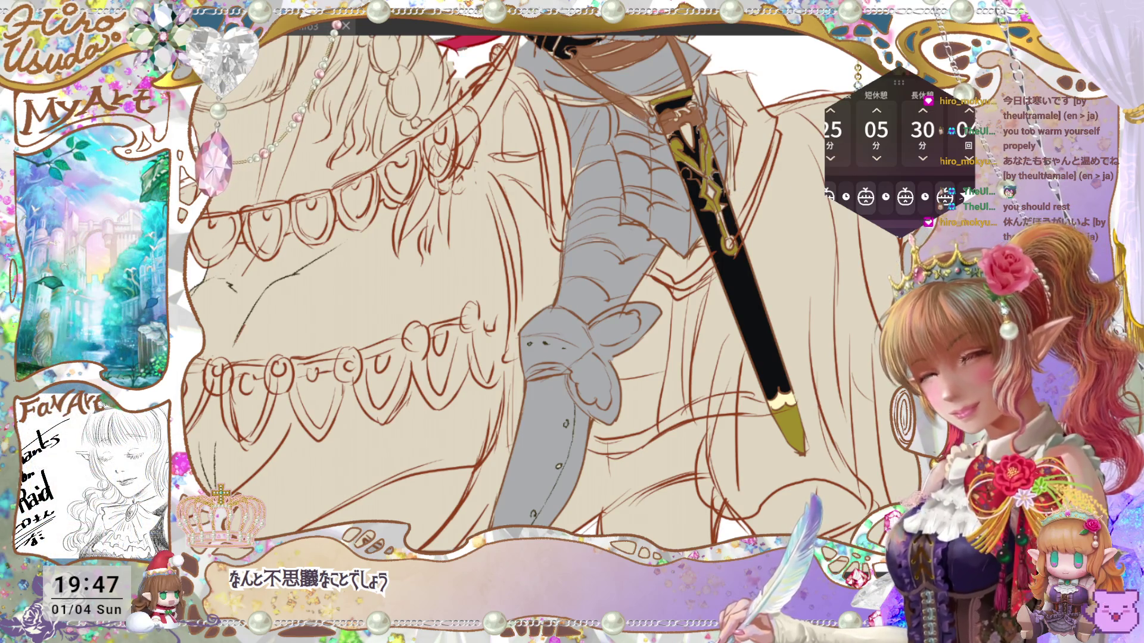
click(689, 136)
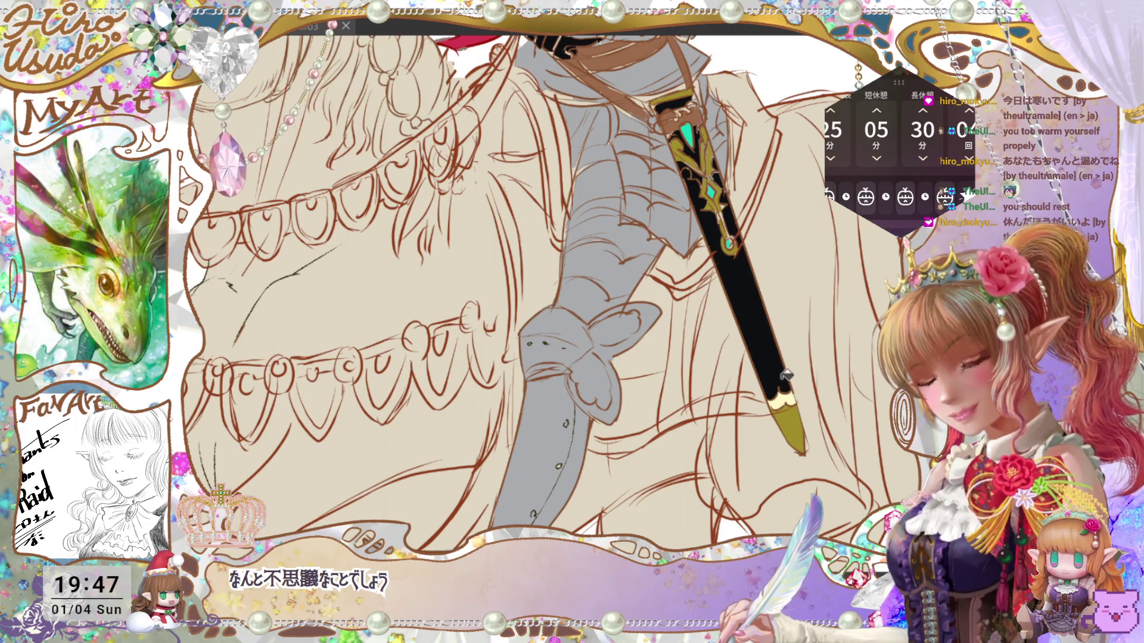
key(ctrl+minus)
key(ctrl+0)
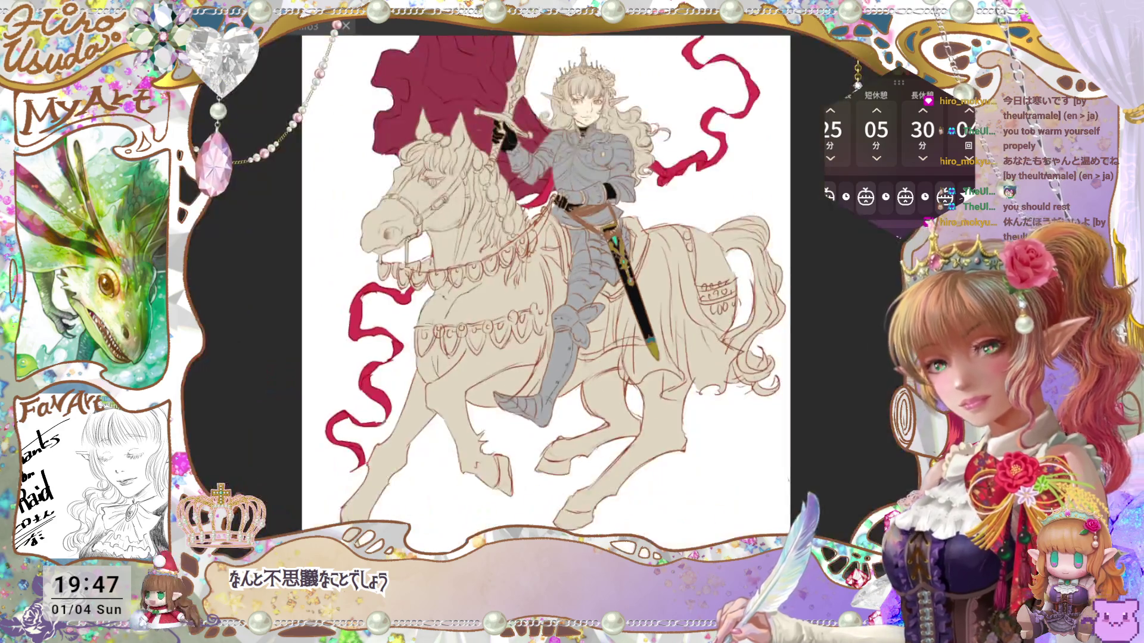
Step: Try bucket-filling the saddle brown, undoing both fills that spread into the horse's underside
key(ctrl+minus)
key(ctrl+plus)
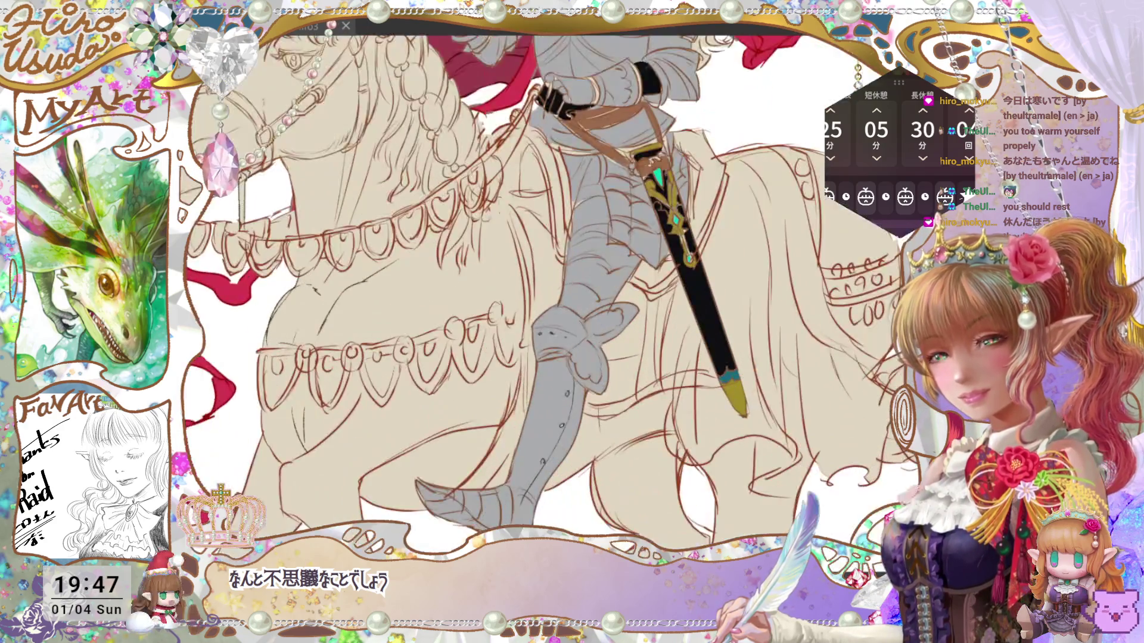
key(ctrl+plus)
key(ctrl+plus)
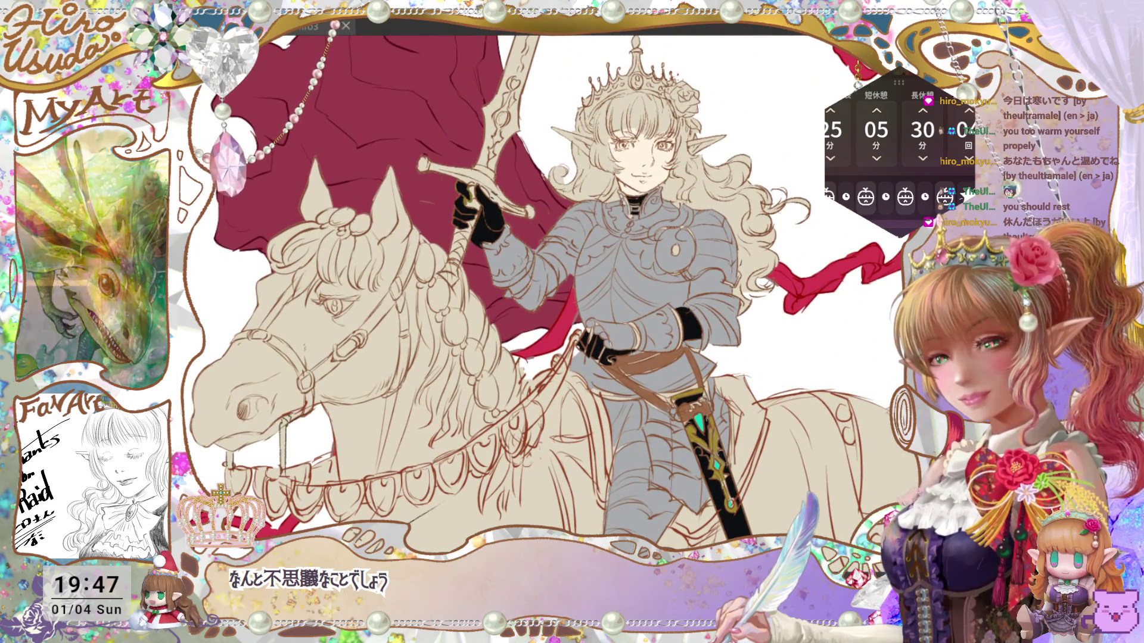
key(ctrl+plus)
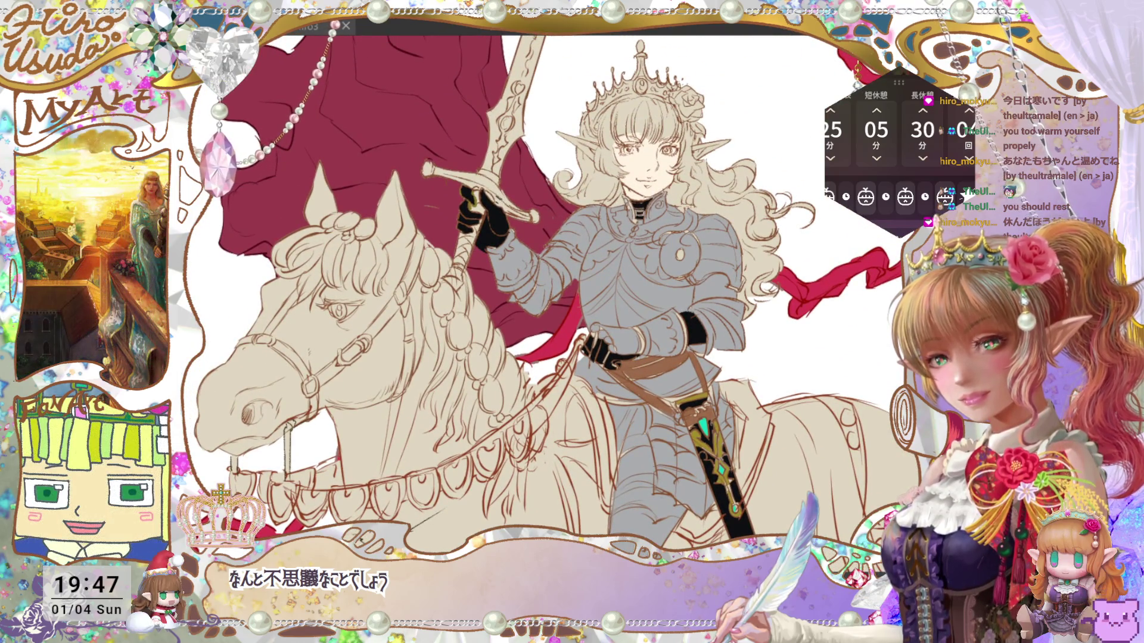
scroll(531, 292, down, 2)
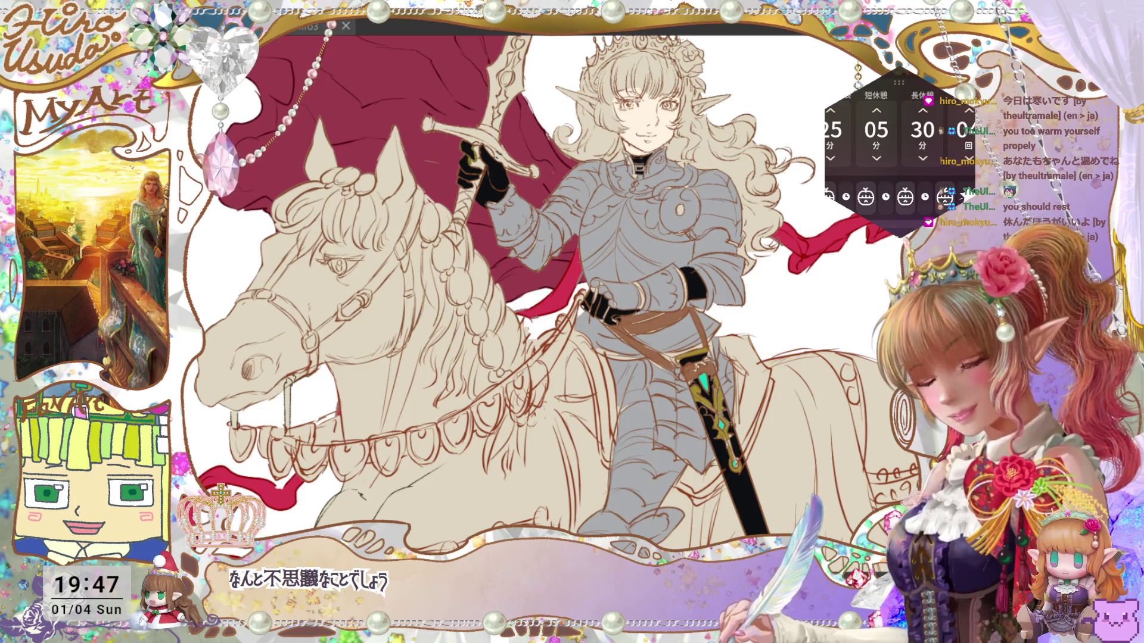
mouse_move(589, 354)
mouse_down()
mouse_move(581, 384)
mouse_move(563, 380)
mouse_up()
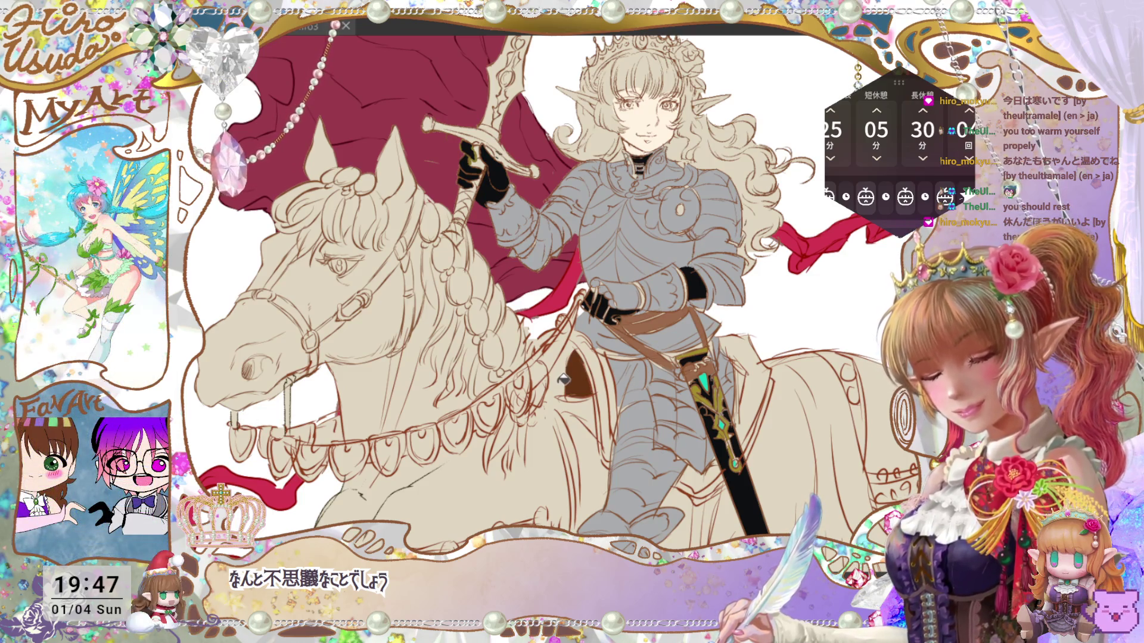
click(563, 379)
key(ctrl+z)
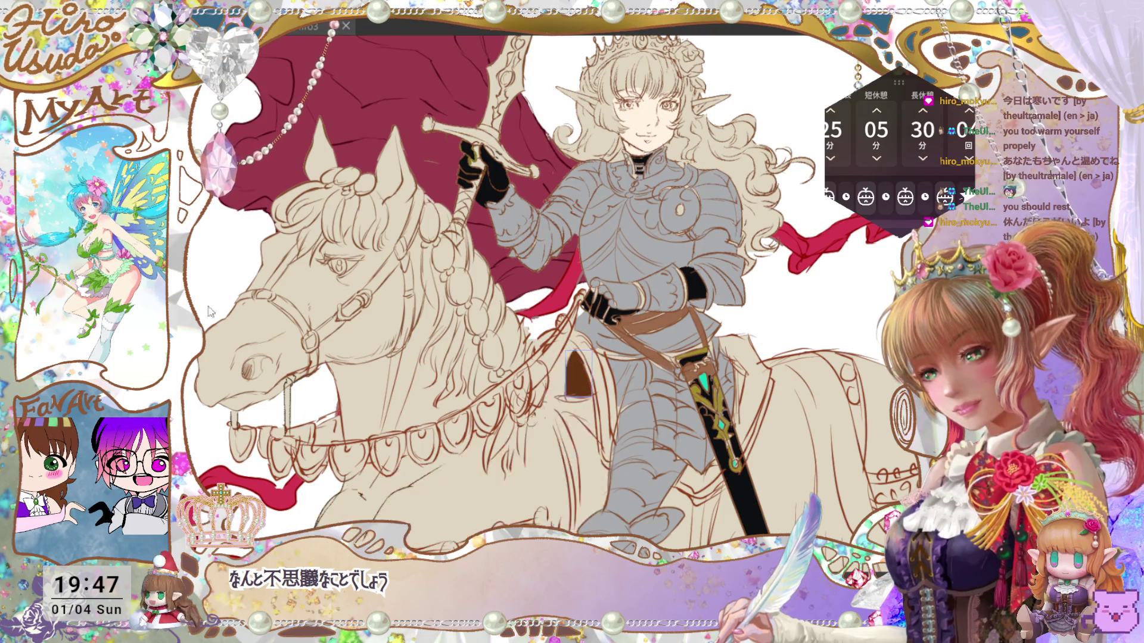
click(564, 374)
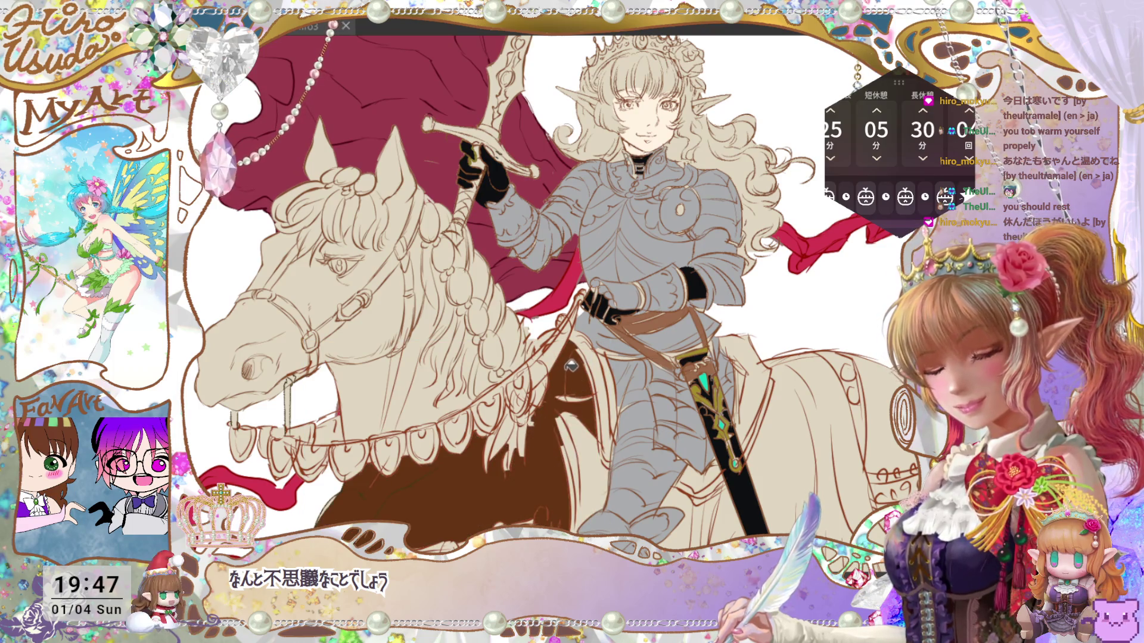
key(ctrl+z)
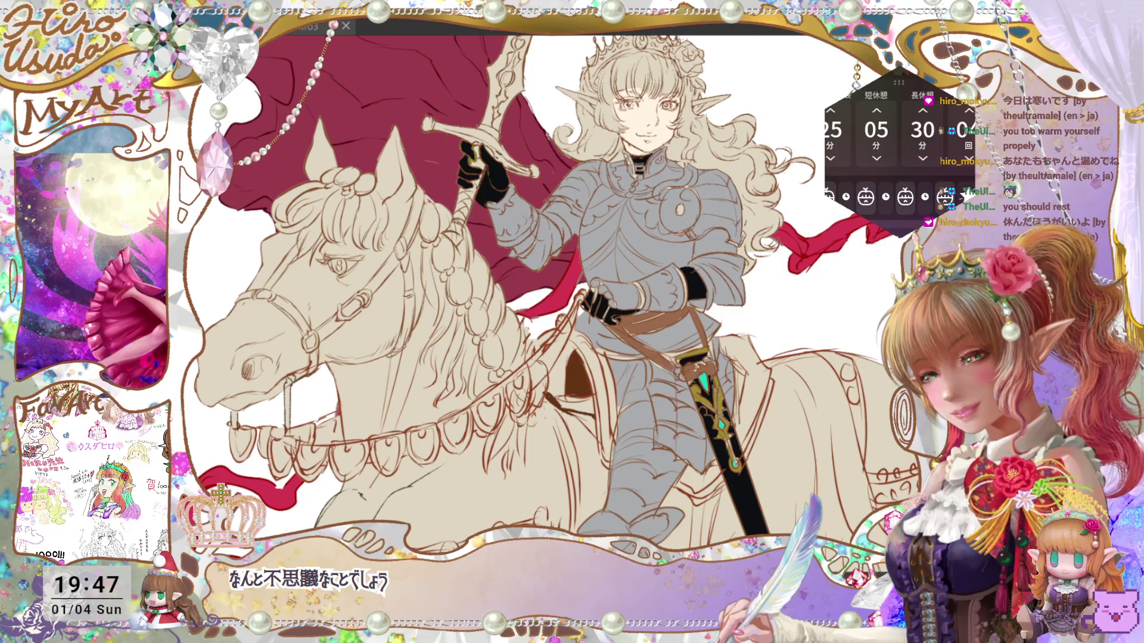
Step: Brush dark brown into the saddle by hand
mouse_move(588, 371)
mouse_down()
mouse_move(571, 405)
mouse_move(584, 399)
mouse_up()
drag(557, 348, 568, 376)
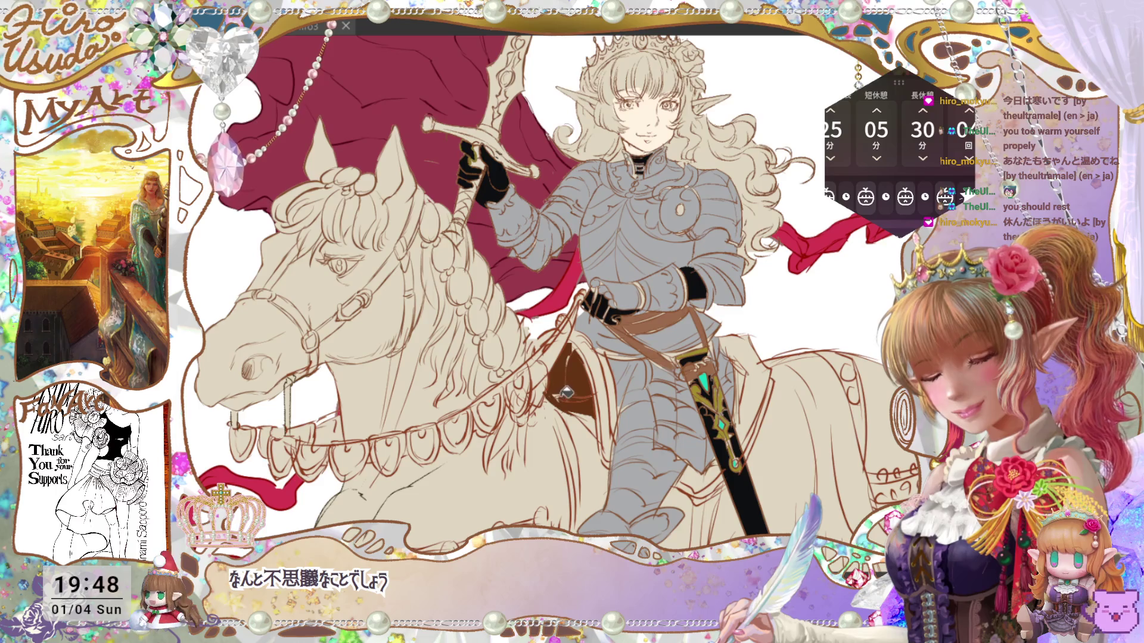
key(ctrl+0)
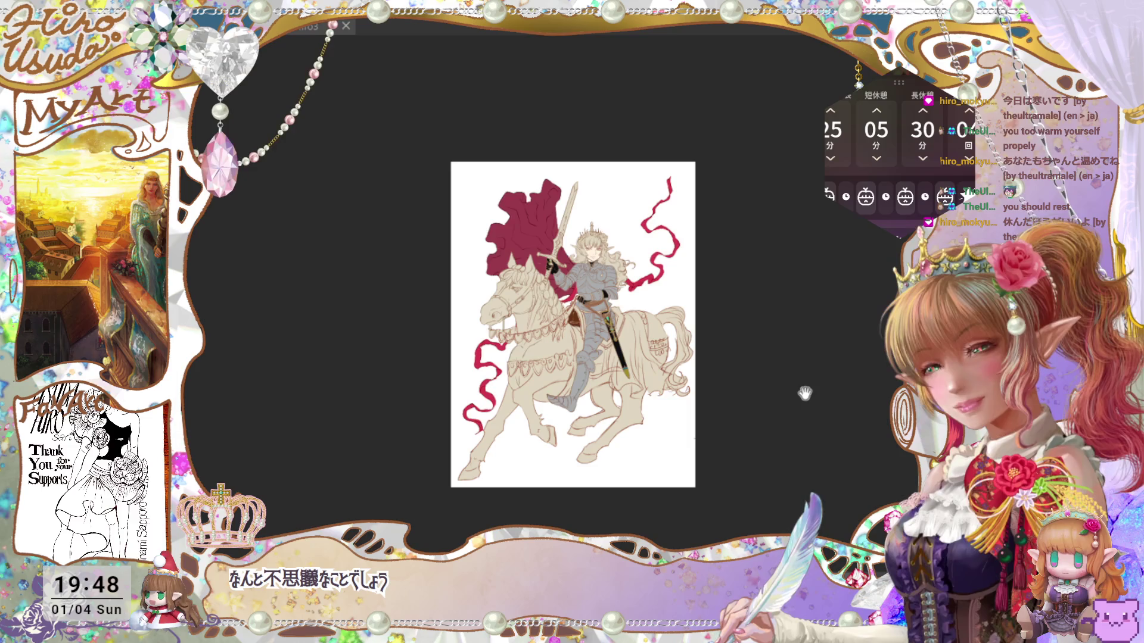
Step: Fill the sword blade light grey, then near-white, and fill the crossguard gold
scroll(549, 322, up, 4)
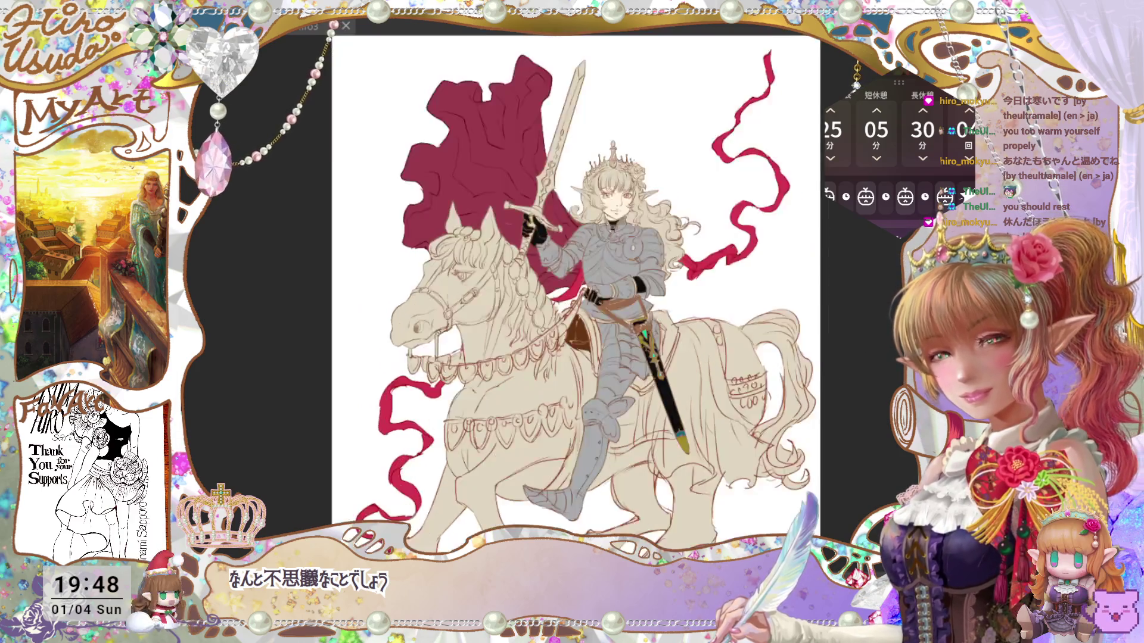
scroll(584, 298, up, 5)
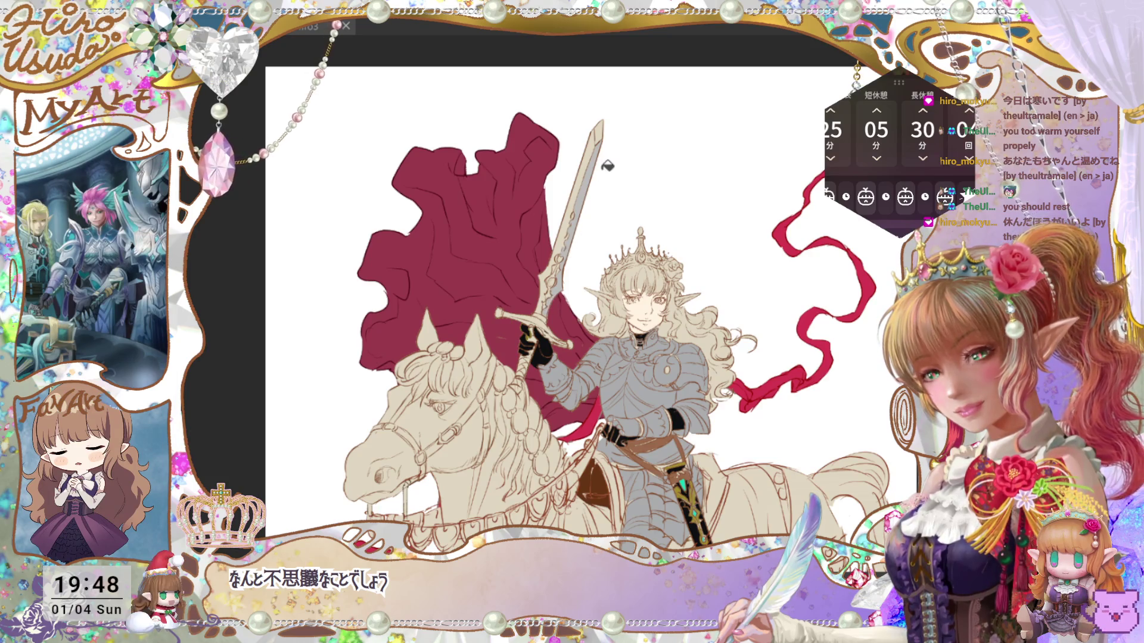
click(579, 189)
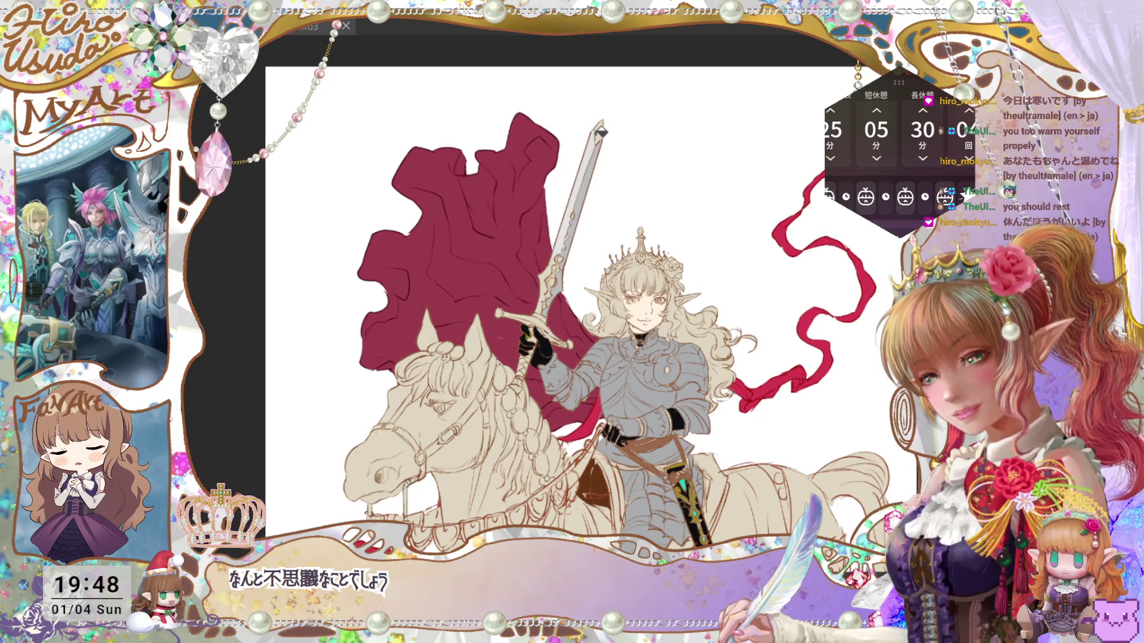
click(592, 160)
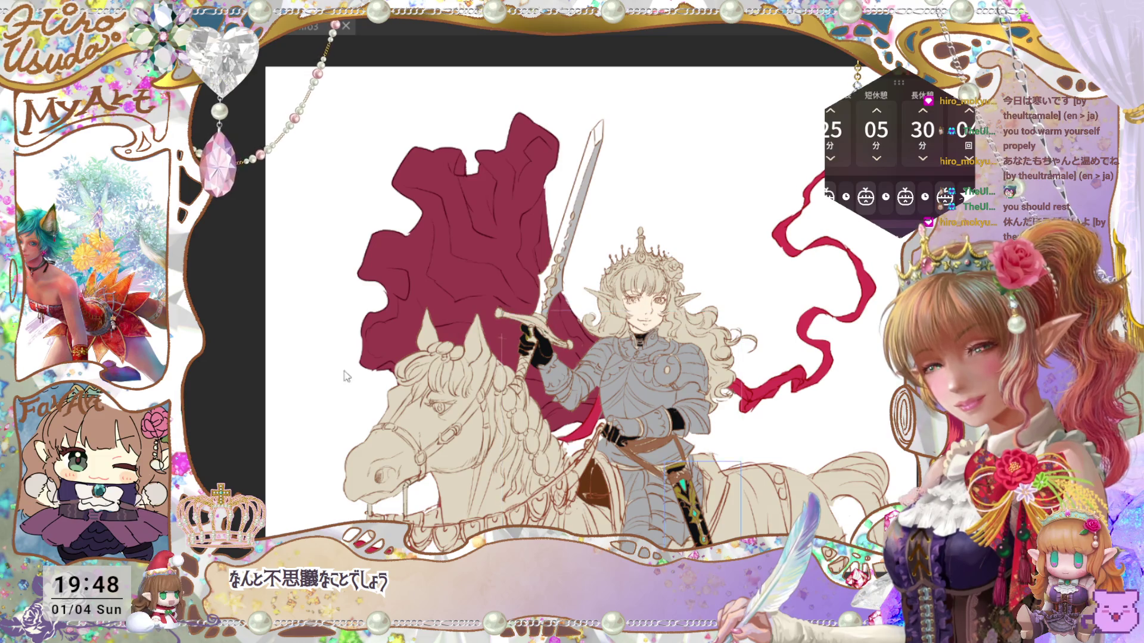
click(539, 317)
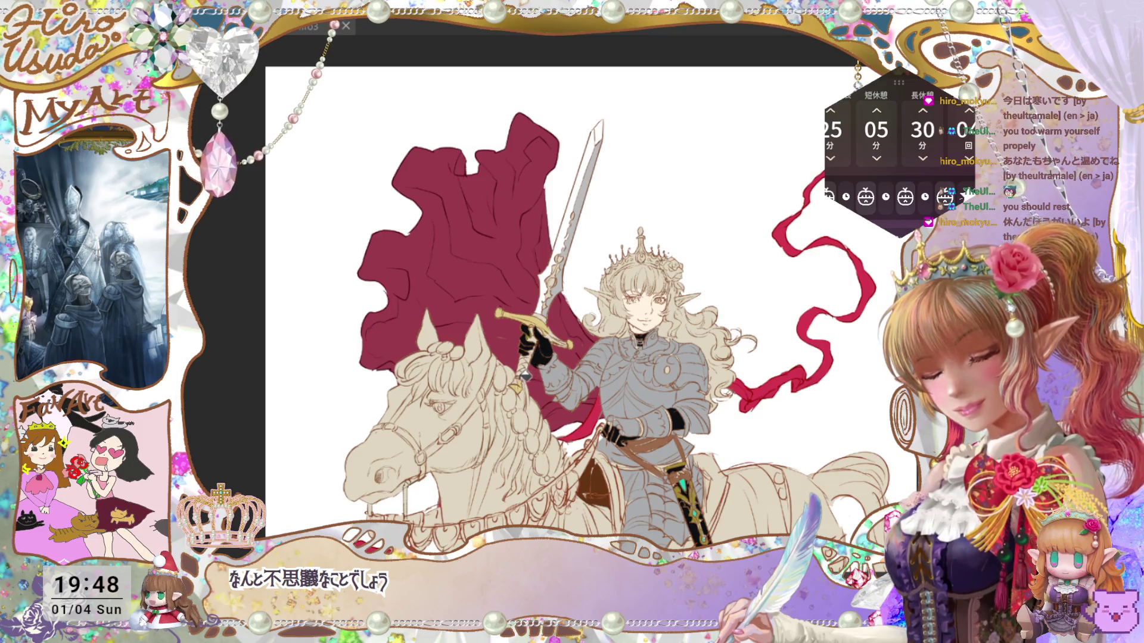
drag(714, 485, 704, 438)
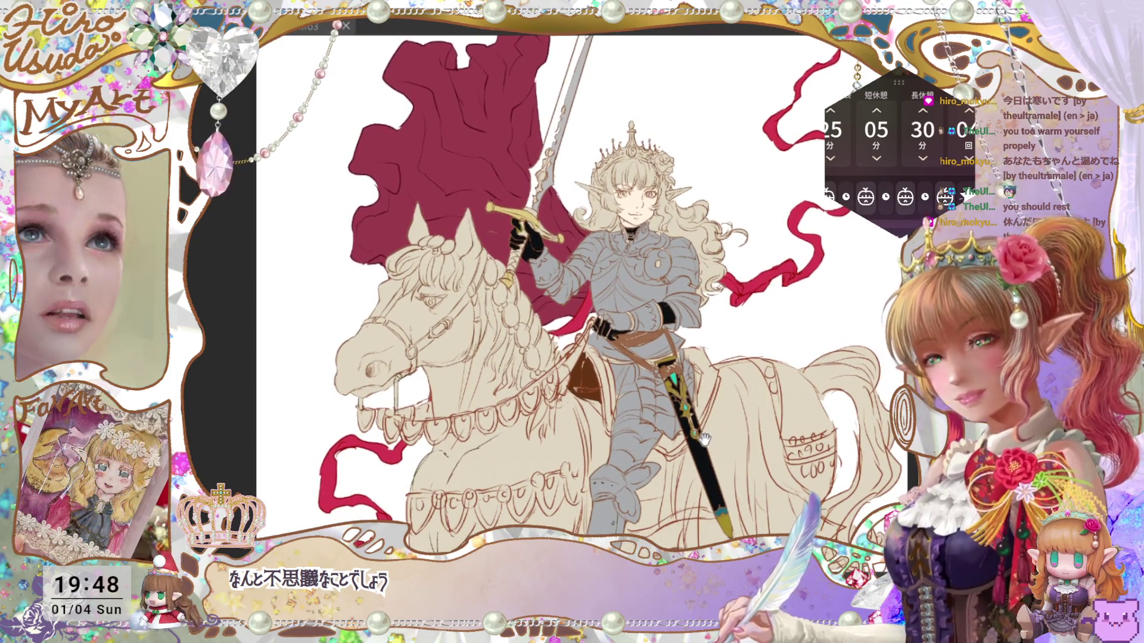
Step: Inspect the knight's hand and chest up close, then save the file with Ctrl+S
key(ctrl+t)
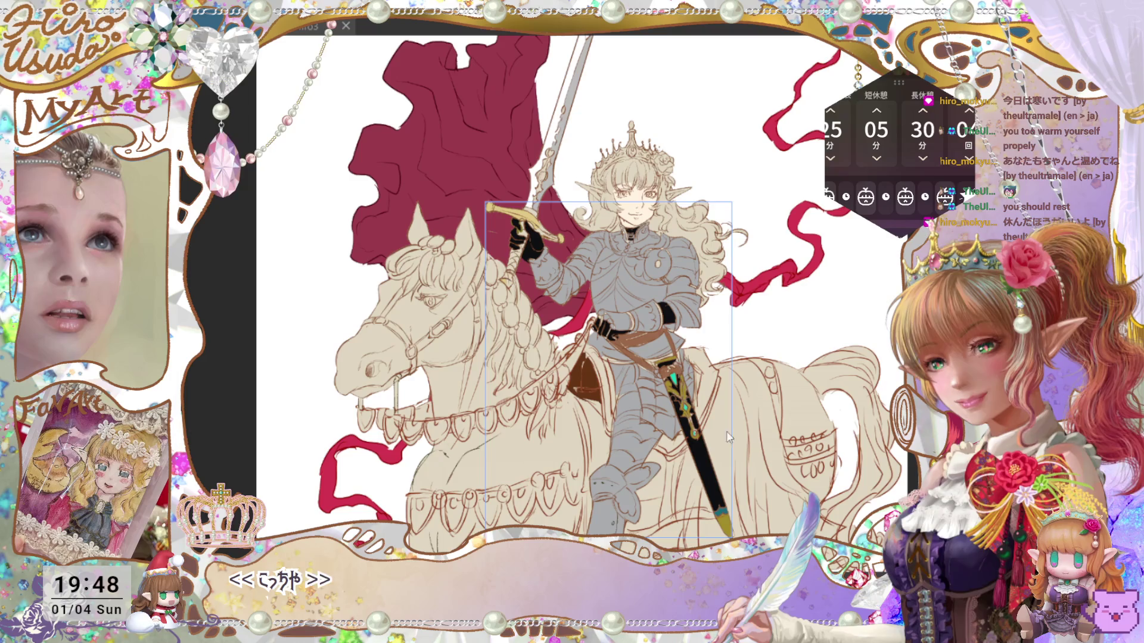
key(ctrl+plus)
key(ctrl+plus)
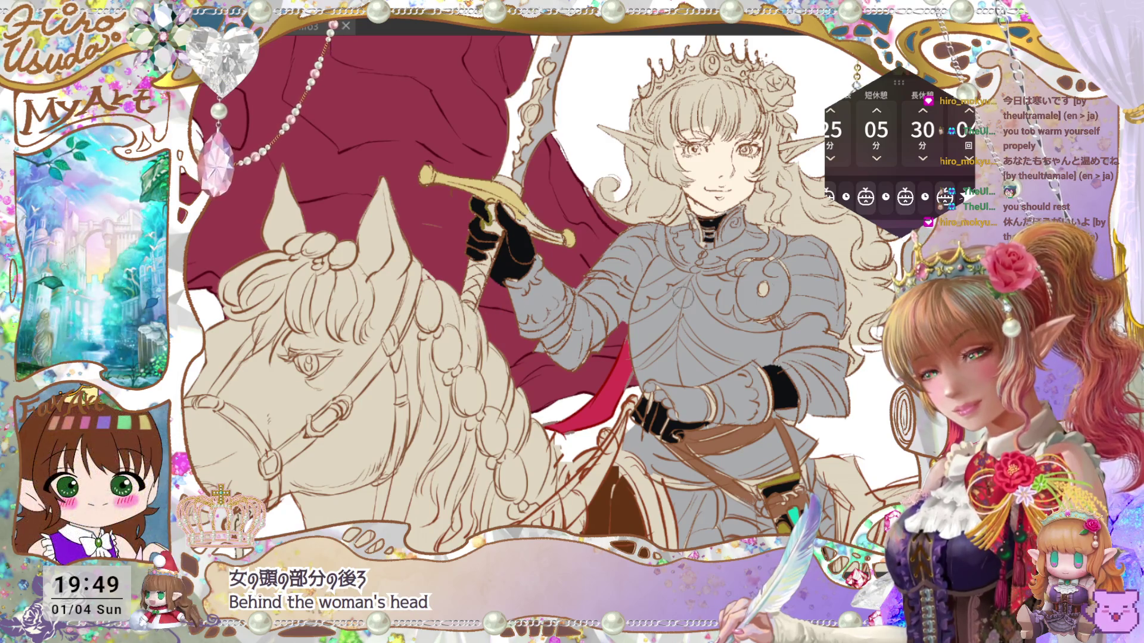
key(ctrl+plus)
key(ctrl+plus)
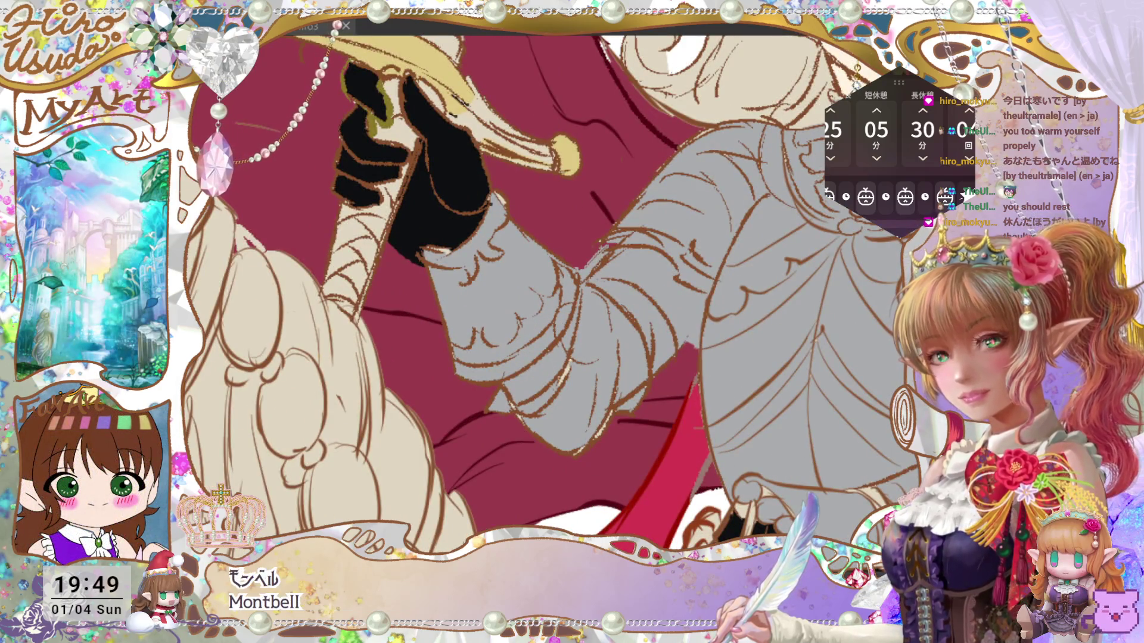
key(ctrl+minus)
key(ctrl+minus)
key(ctrl+minus)
key(ctrl+minus)
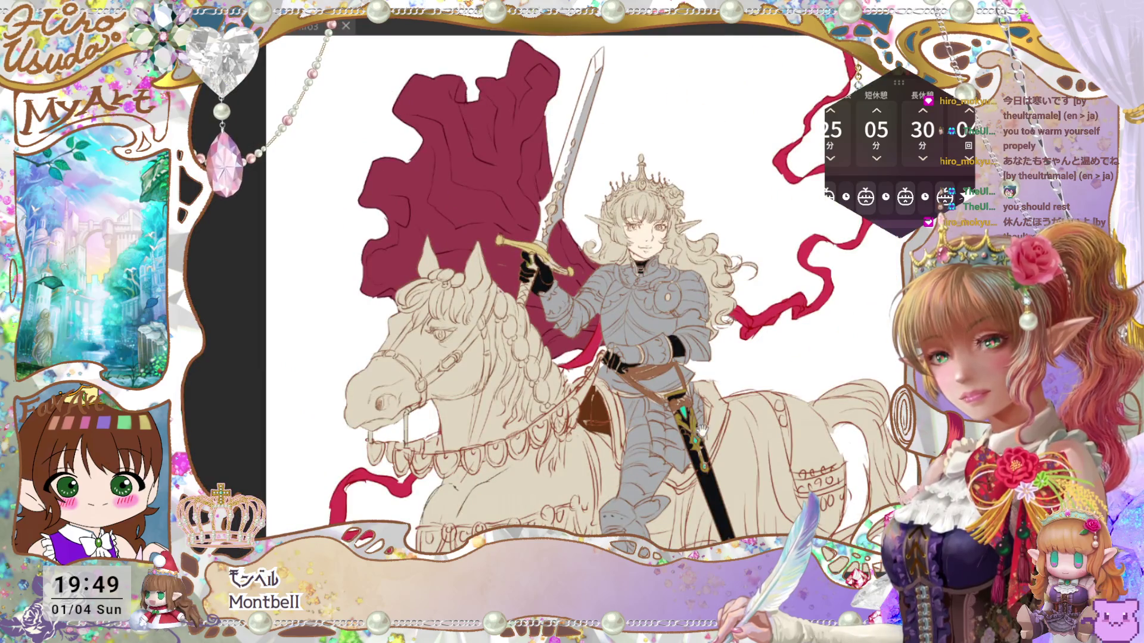
drag(704, 426, 710, 415)
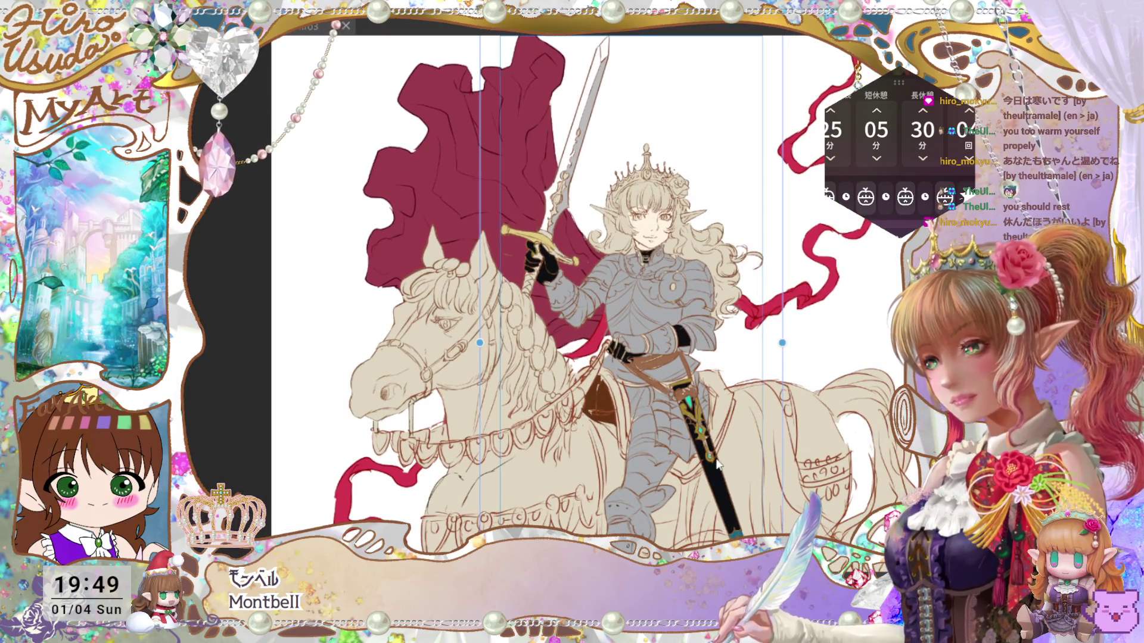
key(ctrl+s)
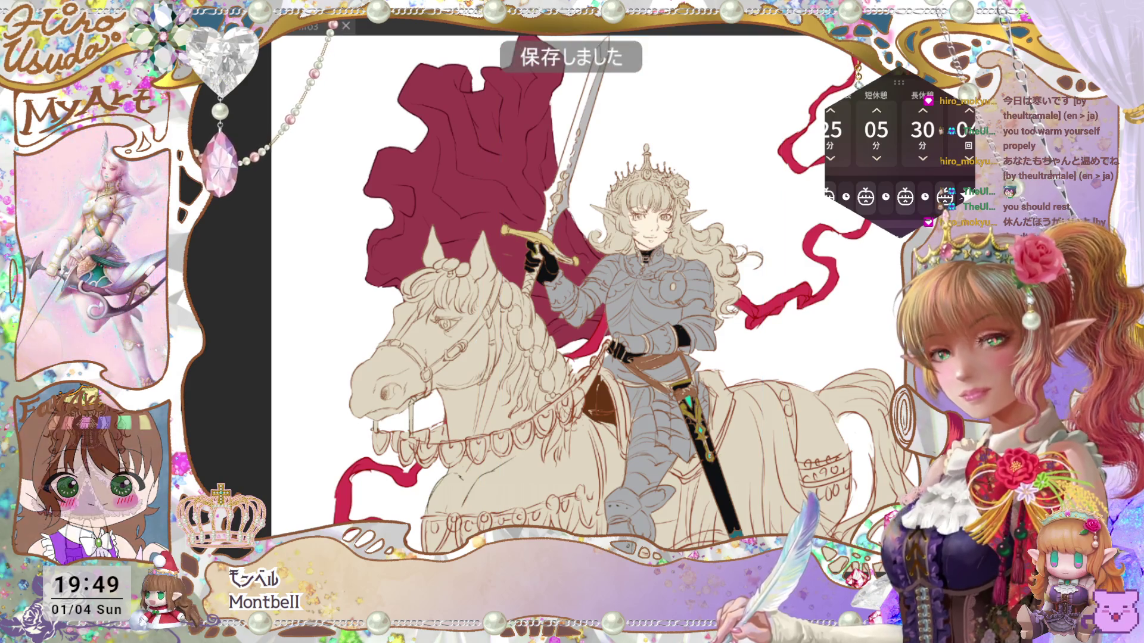
key(ctrl+0)
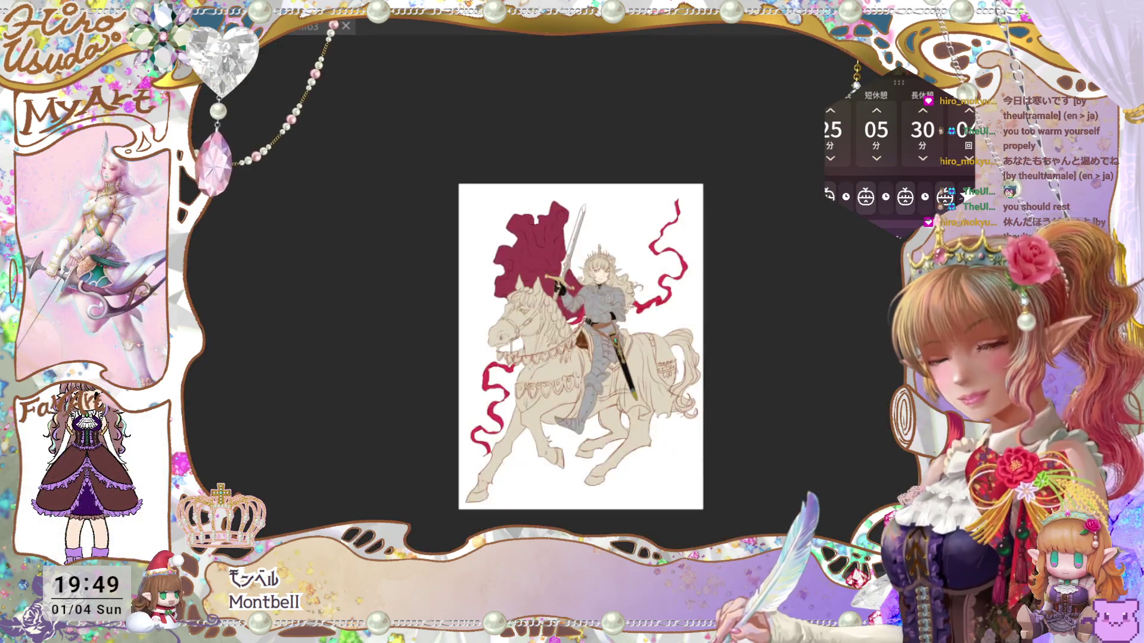
Step: Fill the three heart ornaments on the horse's upper breast band dark grey
scroll(580, 345, down, 3)
scroll(581, 298, up, 6)
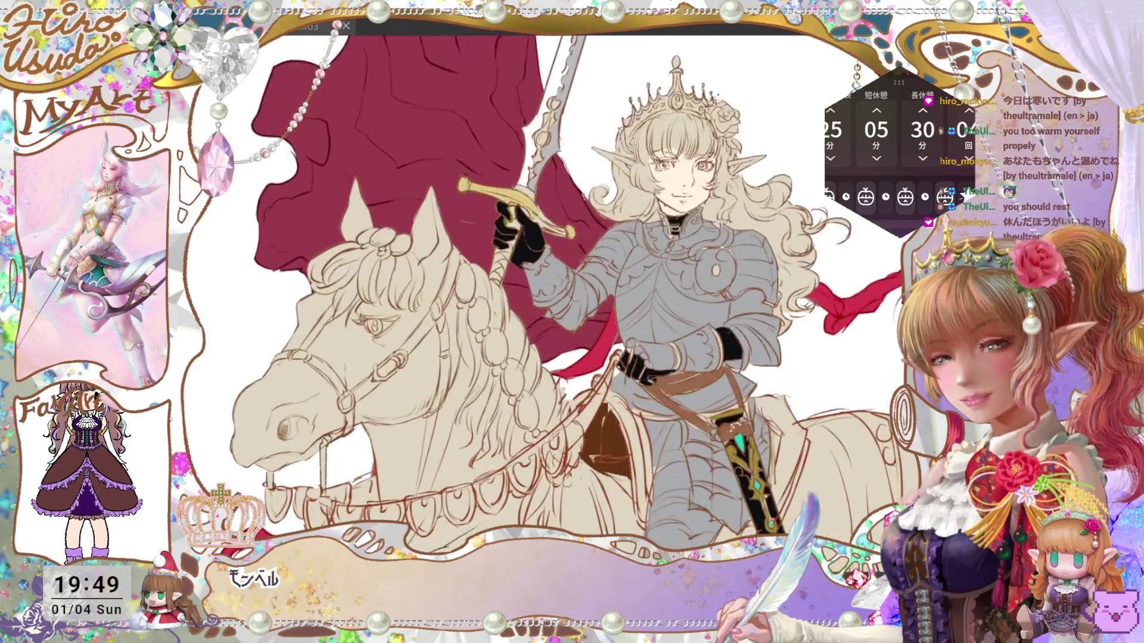
scroll(572, 295, down, 2)
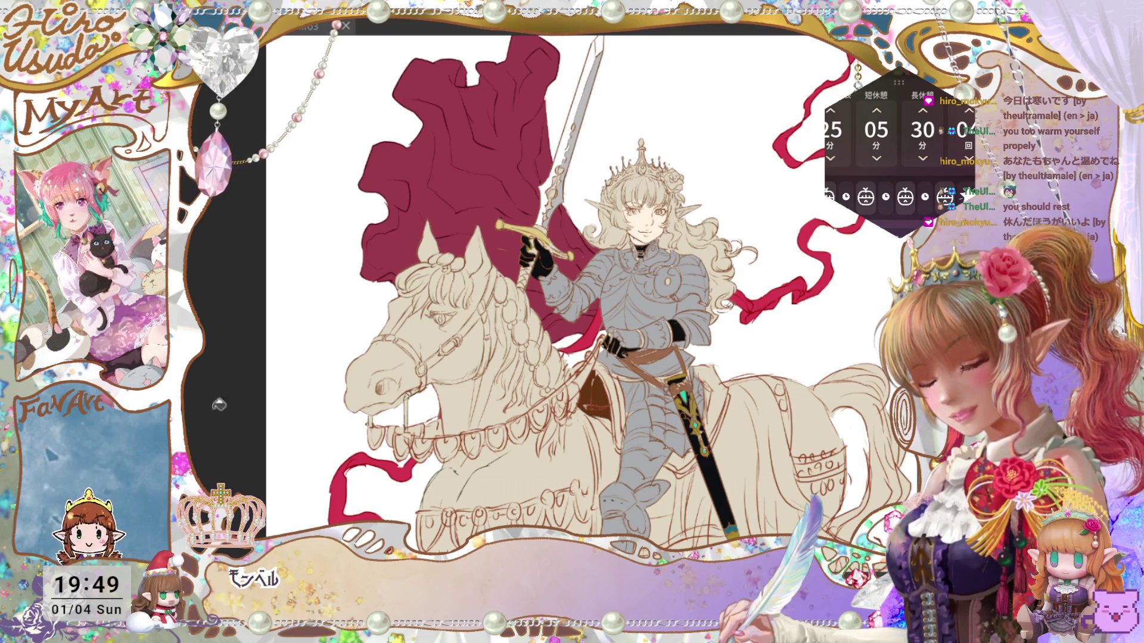
click(496, 437)
click(519, 427)
click(540, 417)
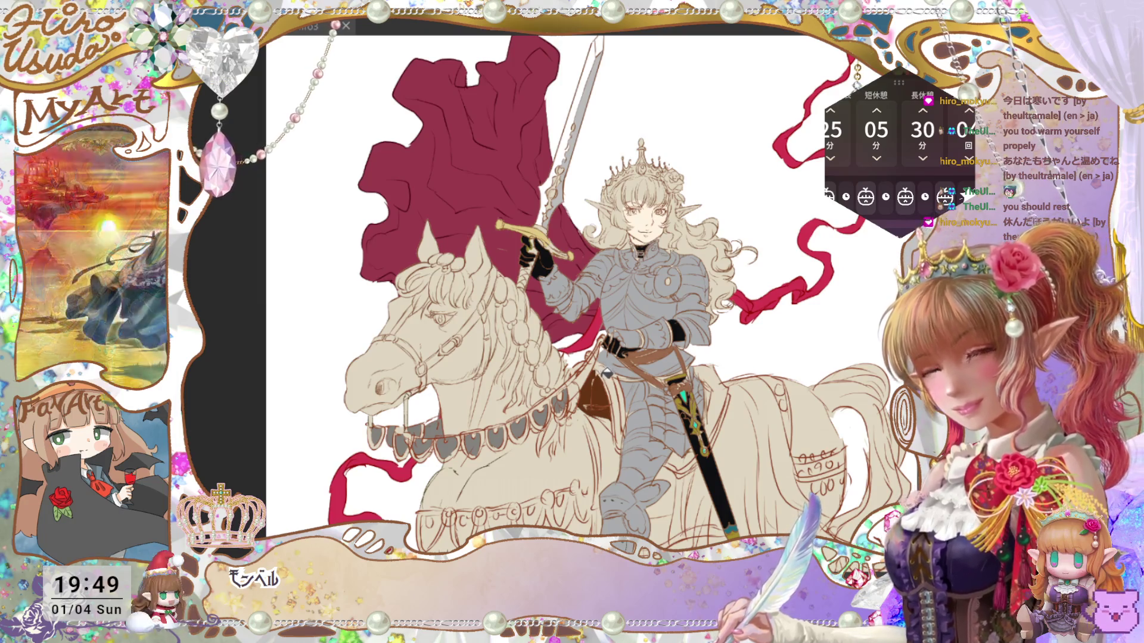
key(ctrl+minus)
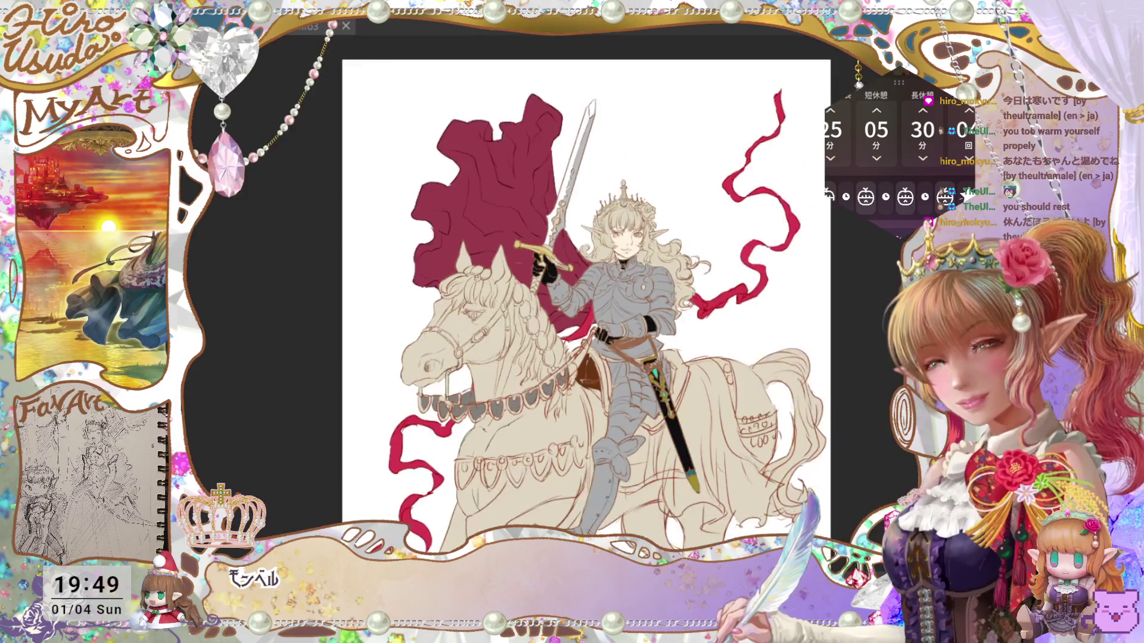
Step: Undo the stray grey fill on the horse's hind leg
key(ctrl+minus)
key(ctrl+plus)
key(ctrl+plus)
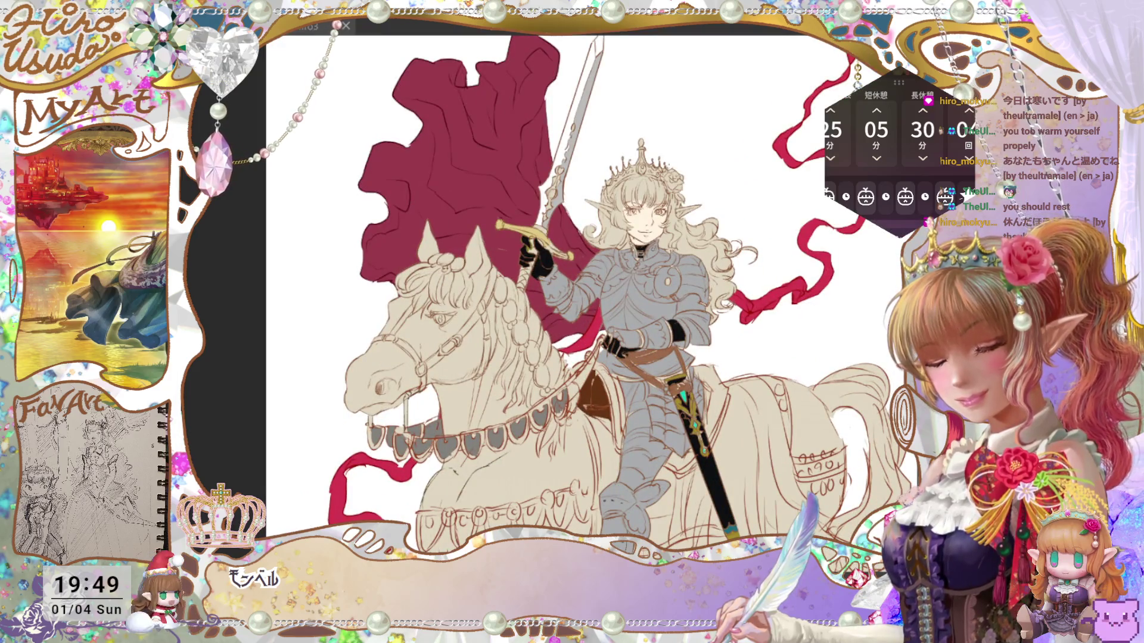
scroll(606, 298, down, 3)
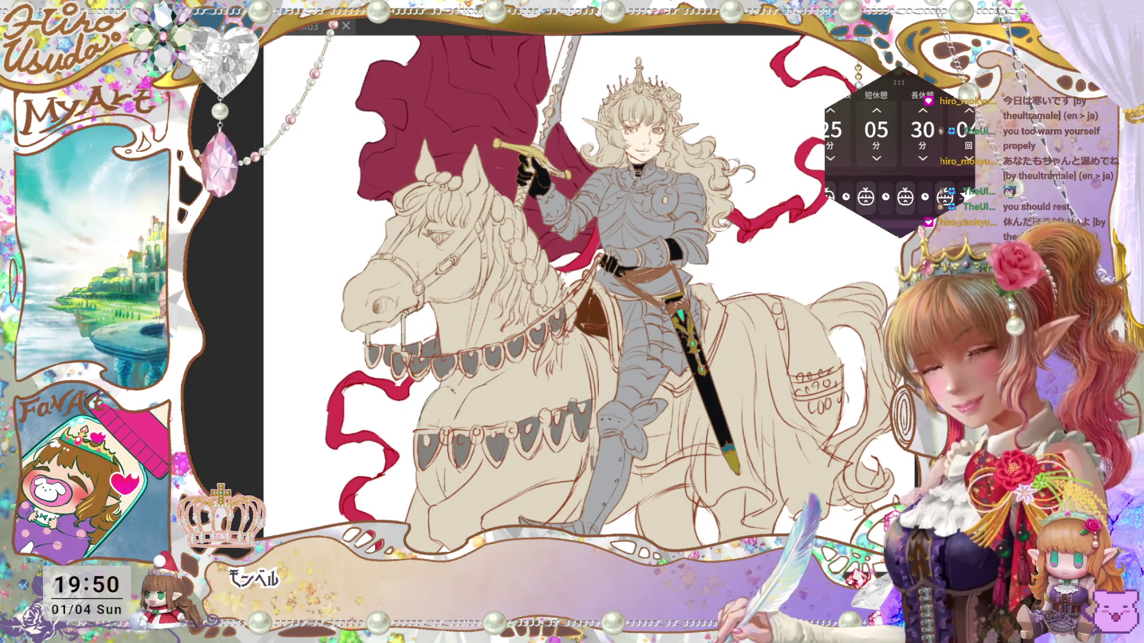
key(ctrl+0)
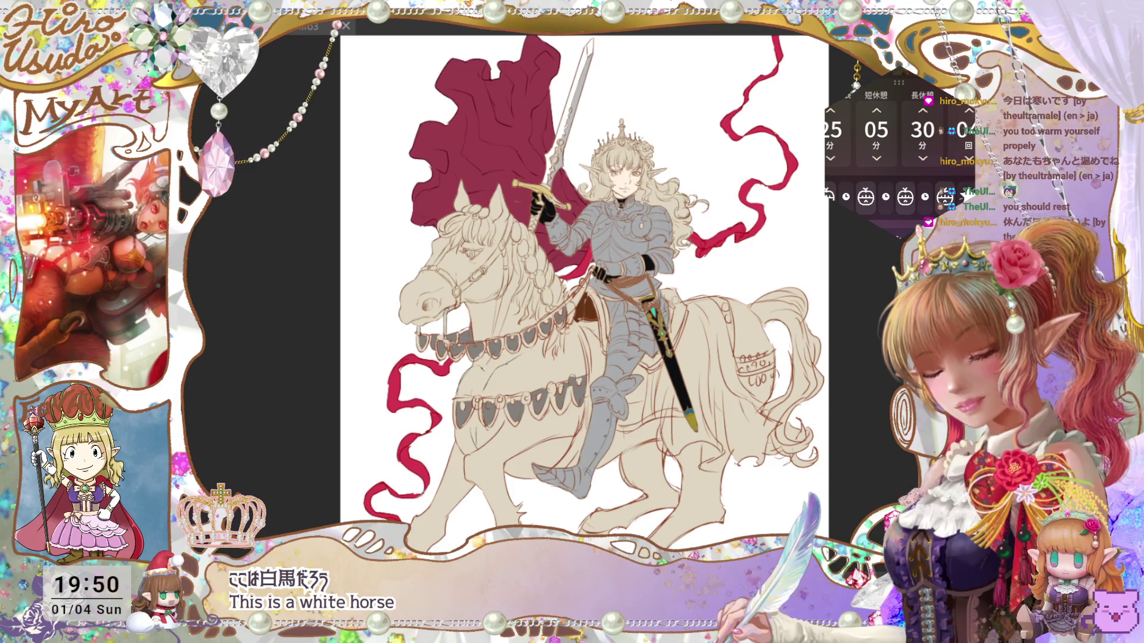
drag(862, 402, 864, 402)
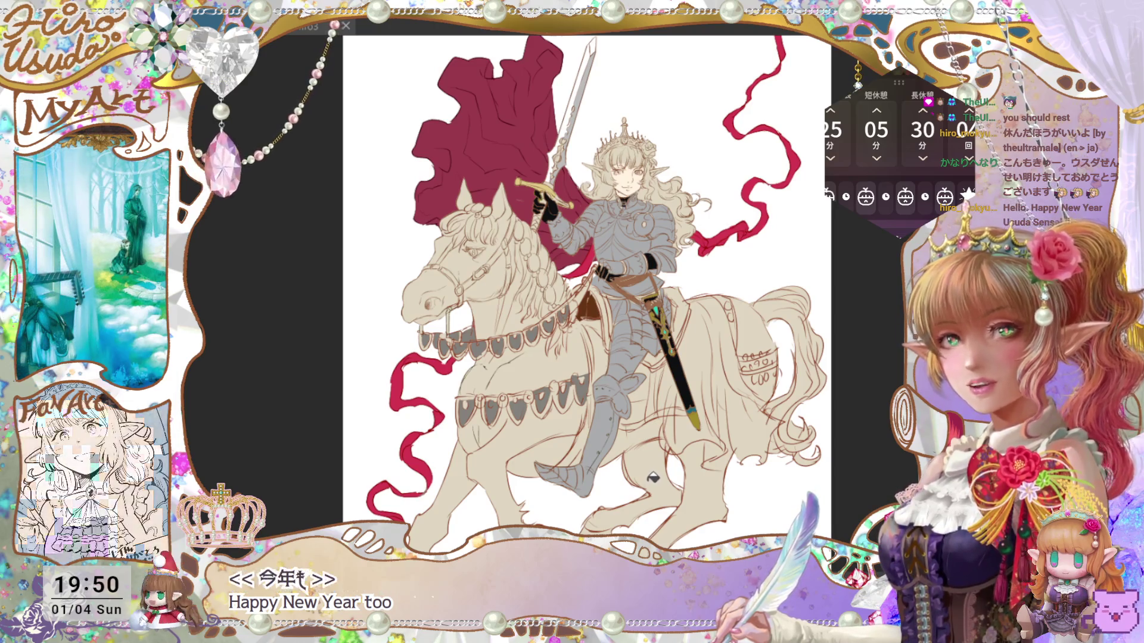
mouse_move(657, 479)
mouse_down()
mouse_move(661, 405)
mouse_move(731, 456)
mouse_move(710, 486)
mouse_up()
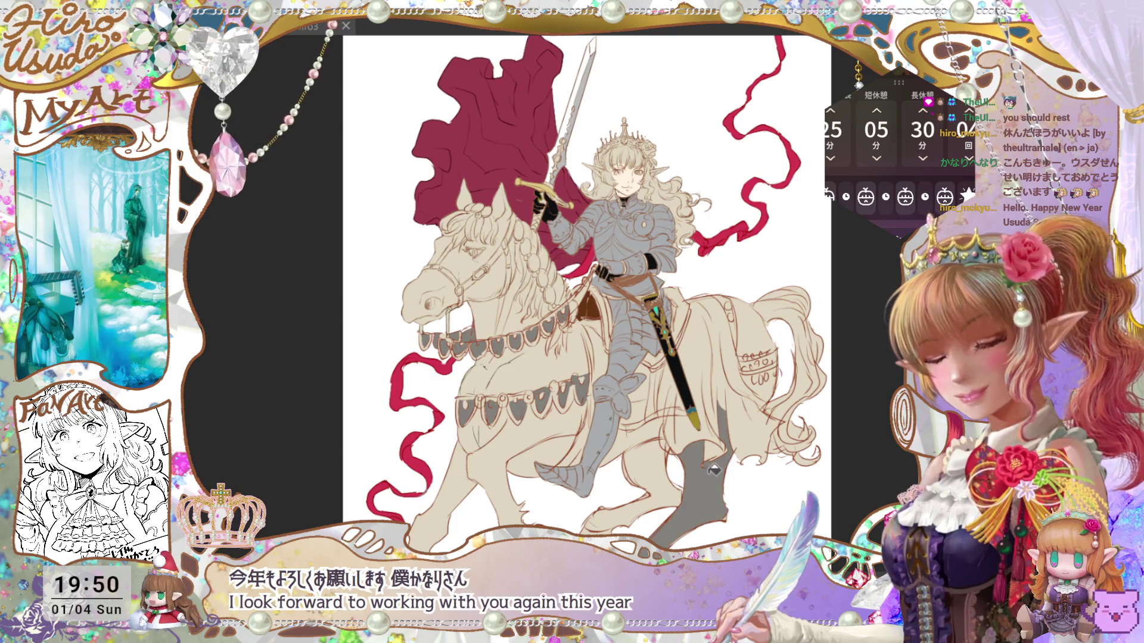
key(ctrl+z)
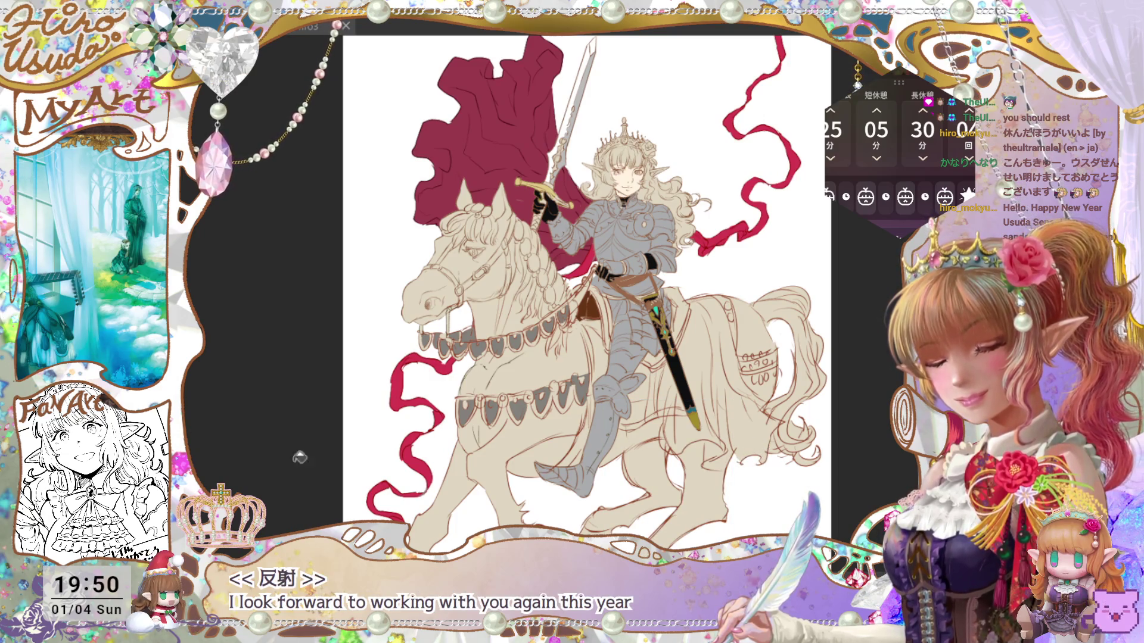
Step: Fill the horse's chest and front leg white
drag(553, 429, 557, 439)
click(462, 483)
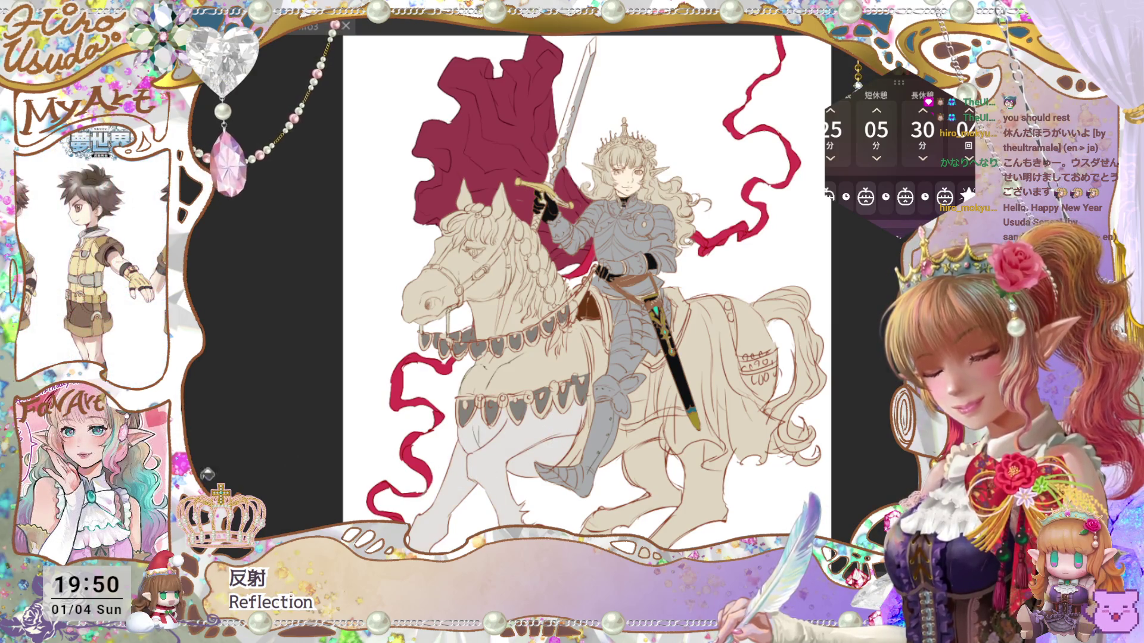
click(541, 371)
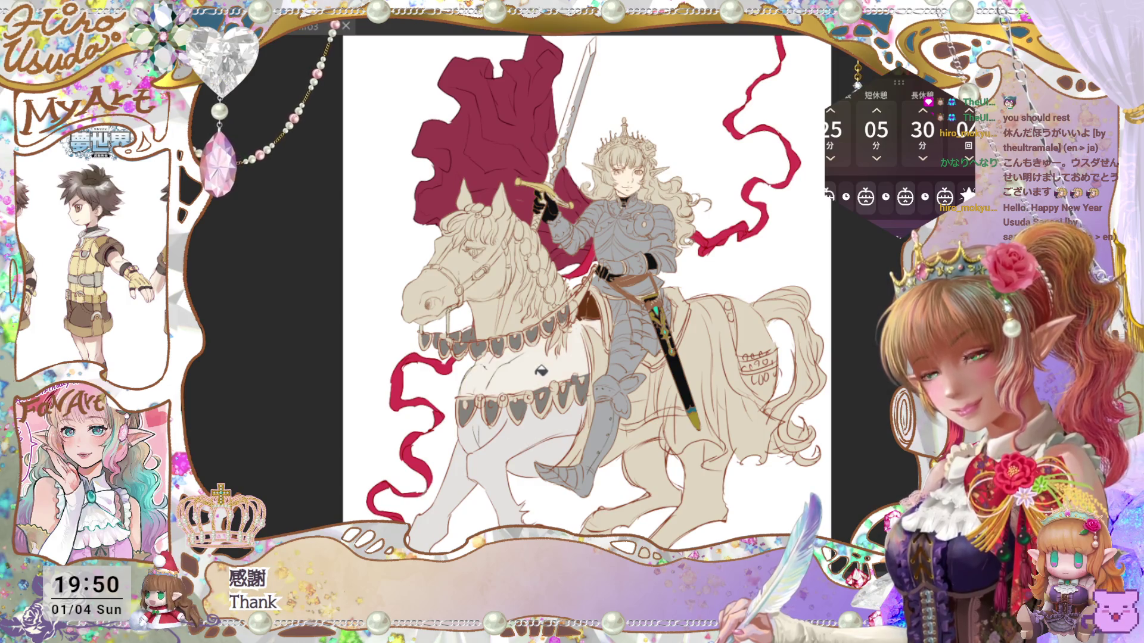
click(531, 430)
click(491, 467)
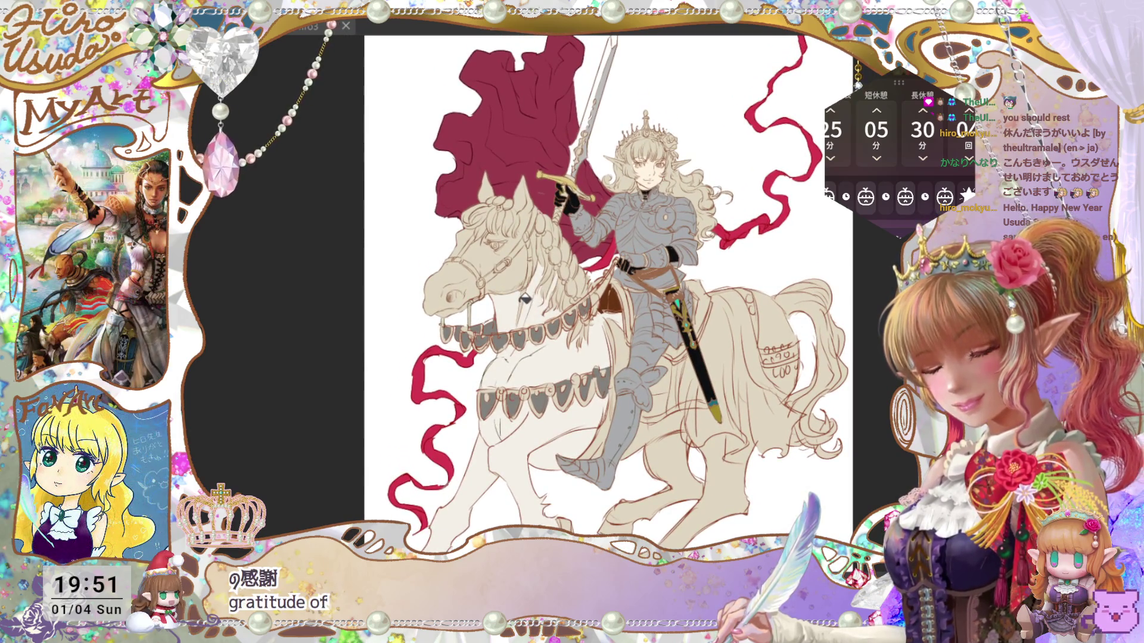
Step: Fill the horse's neck, forelock and face white
click(520, 271)
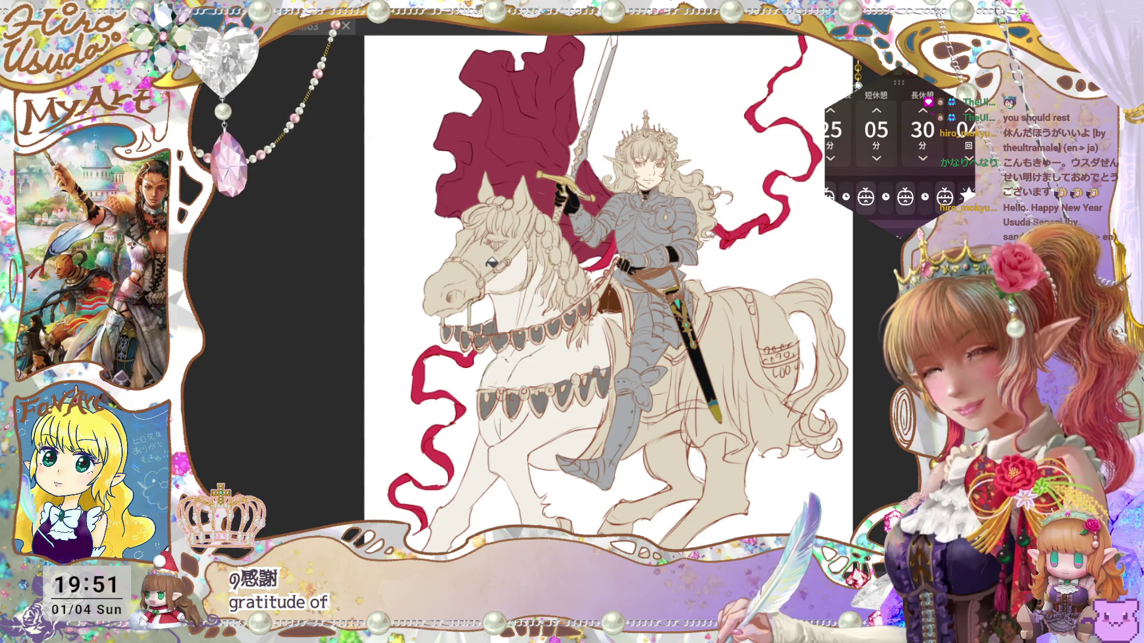
click(492, 263)
click(471, 274)
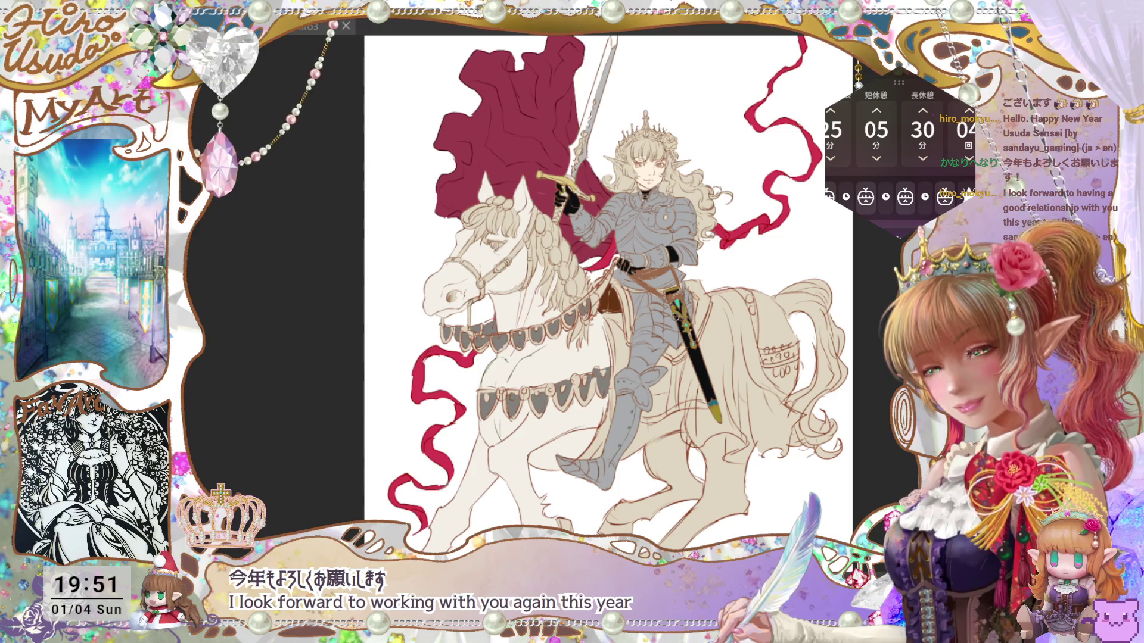
scroll(614, 292, down, 2)
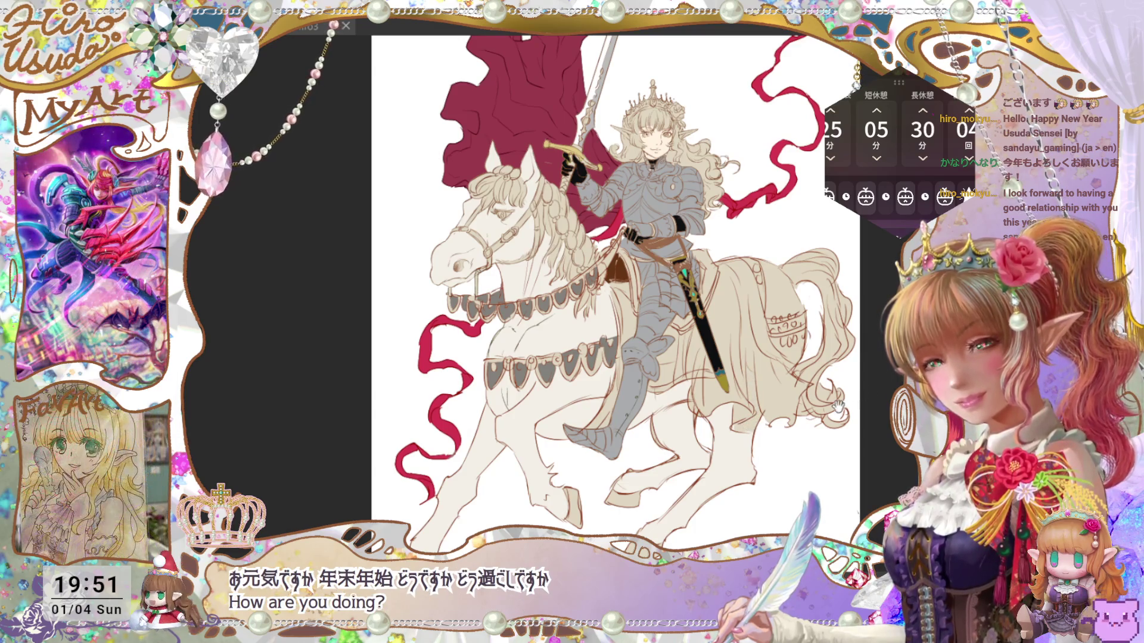
drag(839, 406, 828, 426)
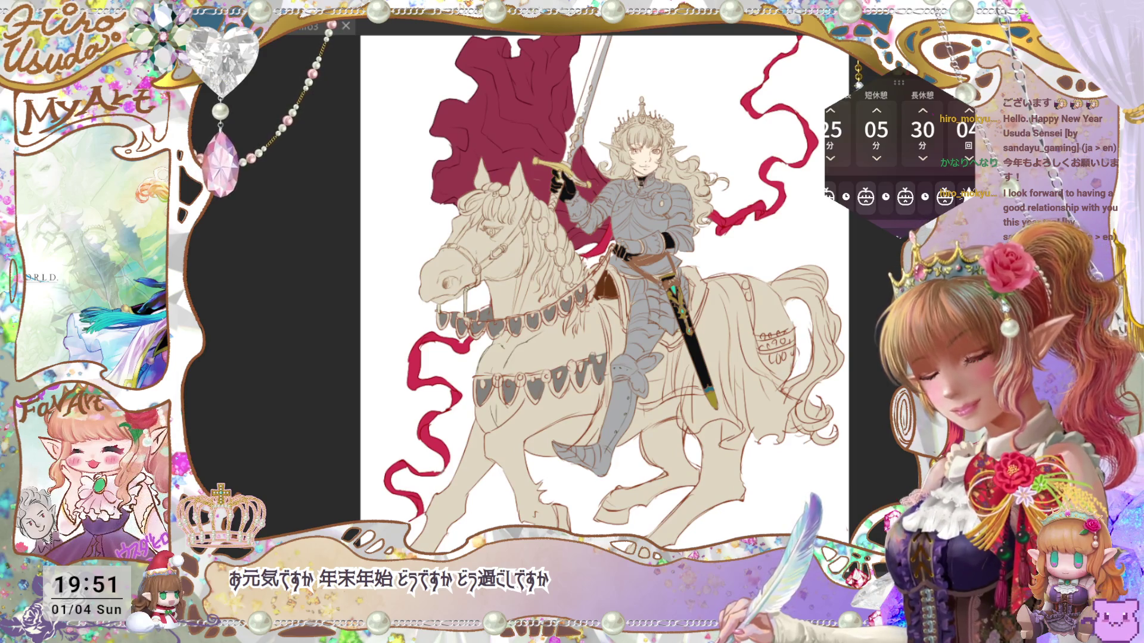
click(778, 498)
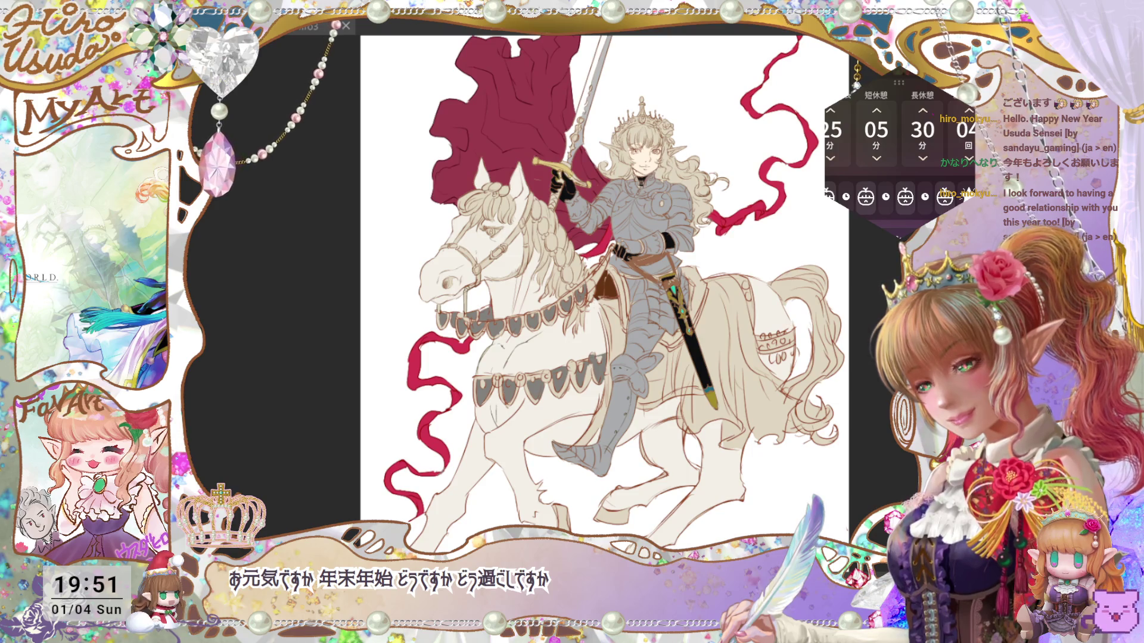
key(ctrl+z)
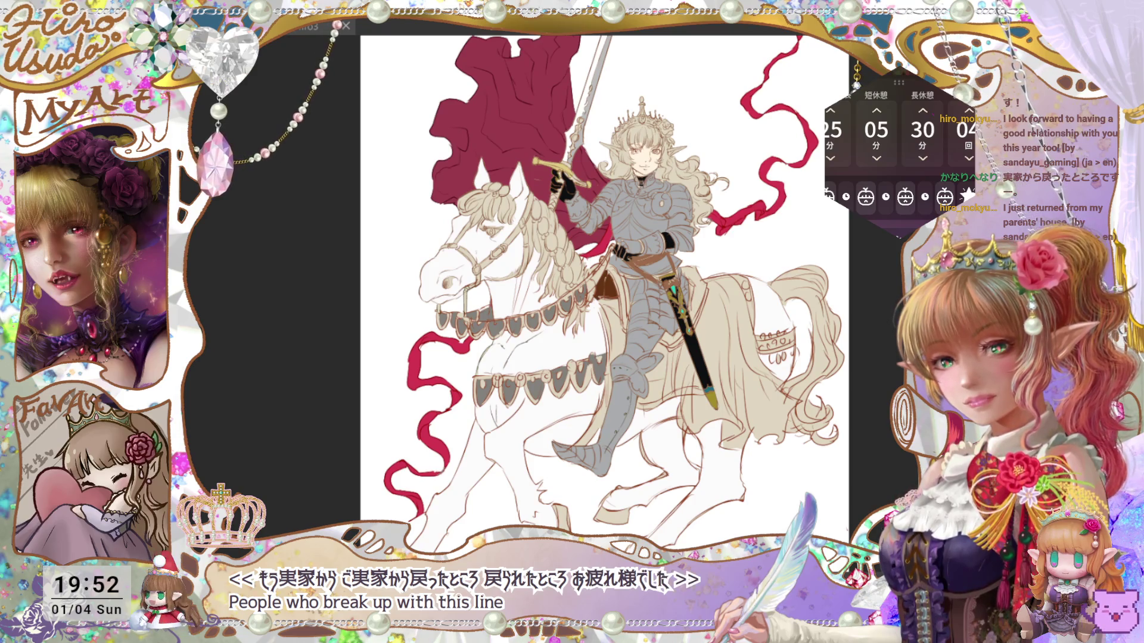
Step: Toggle the recent fills off and on to compare the flat colours
key(ctrl+z)
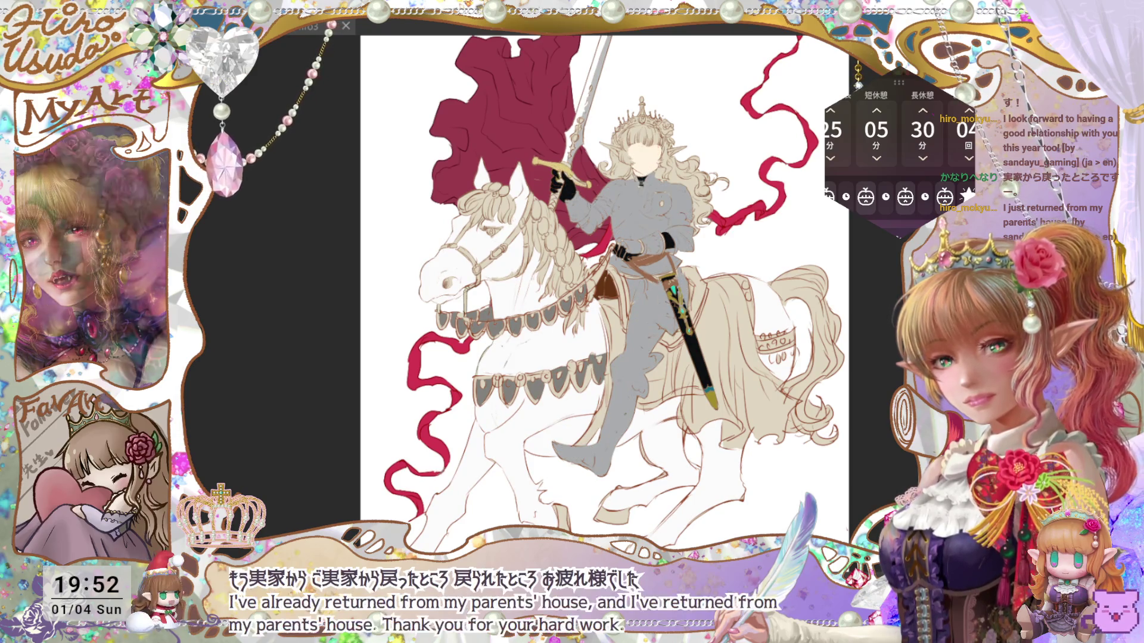
key(ctrl+y)
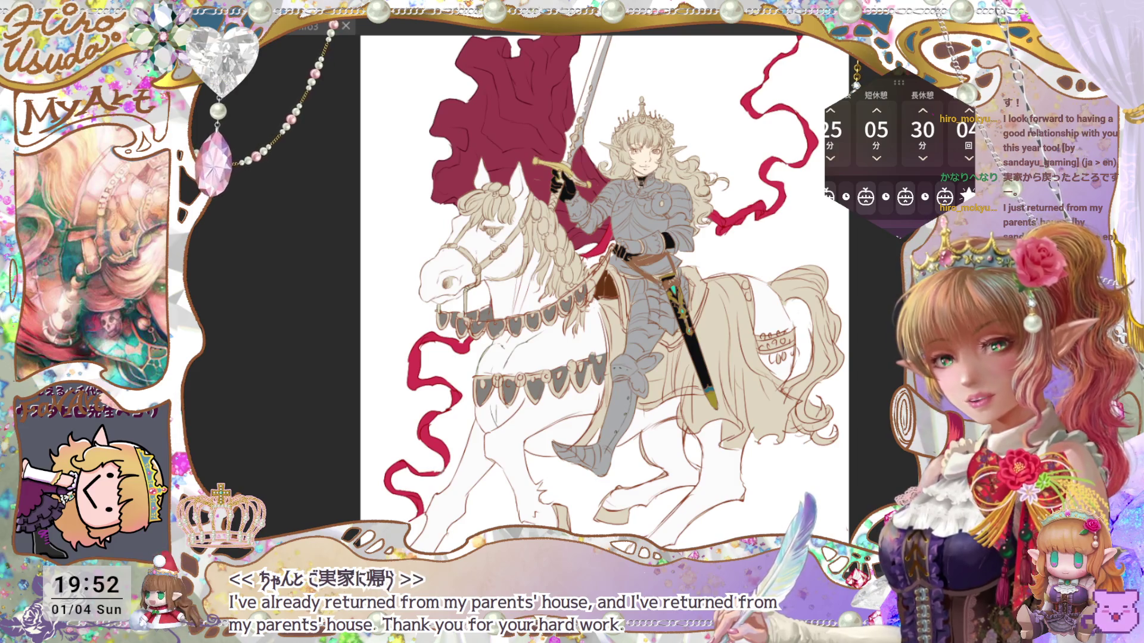
key(ctrl+z)
key(ctrl+y)
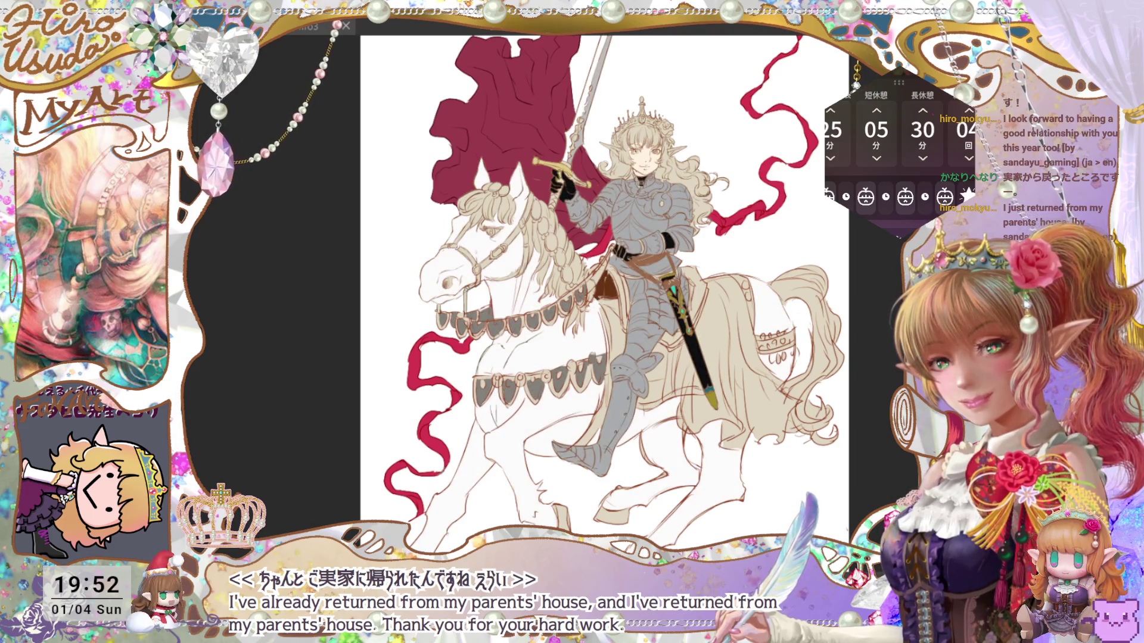
key(ctrl+z)
key(ctrl+y)
key(ctrl+z)
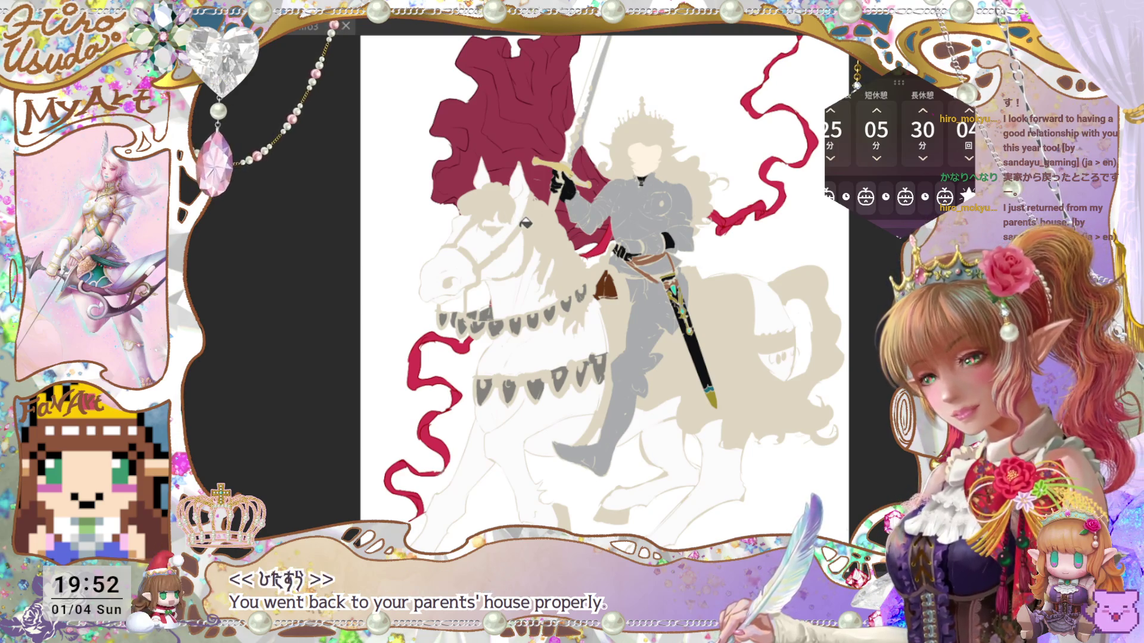
Step: Fill the horse's mane, forelock and bit area dark grey
click(547, 215)
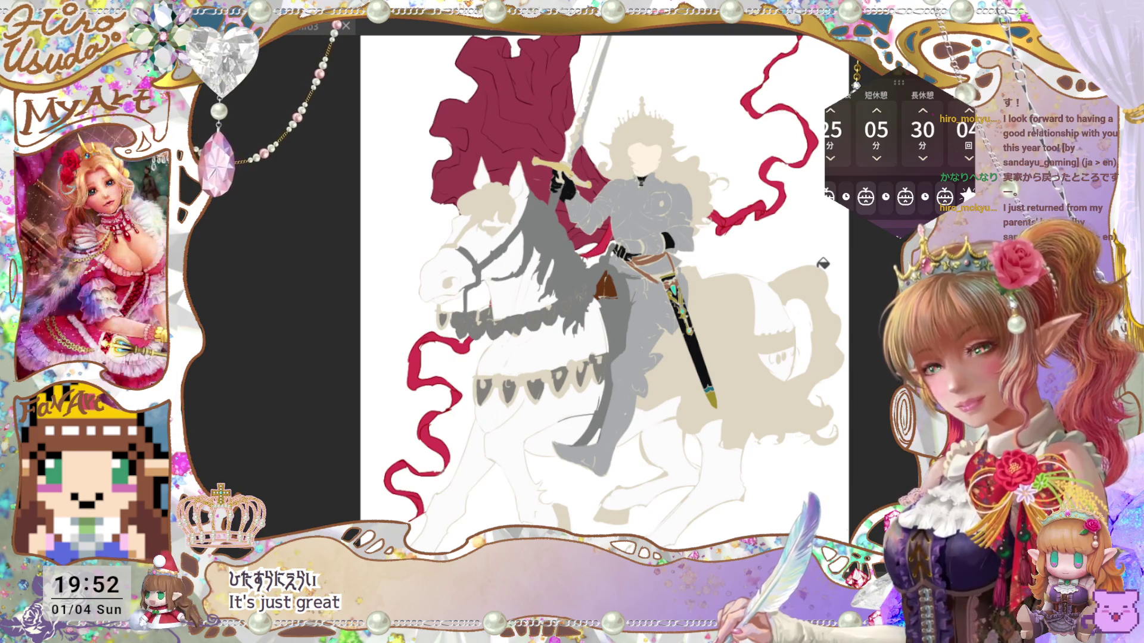
key(ctrl+z)
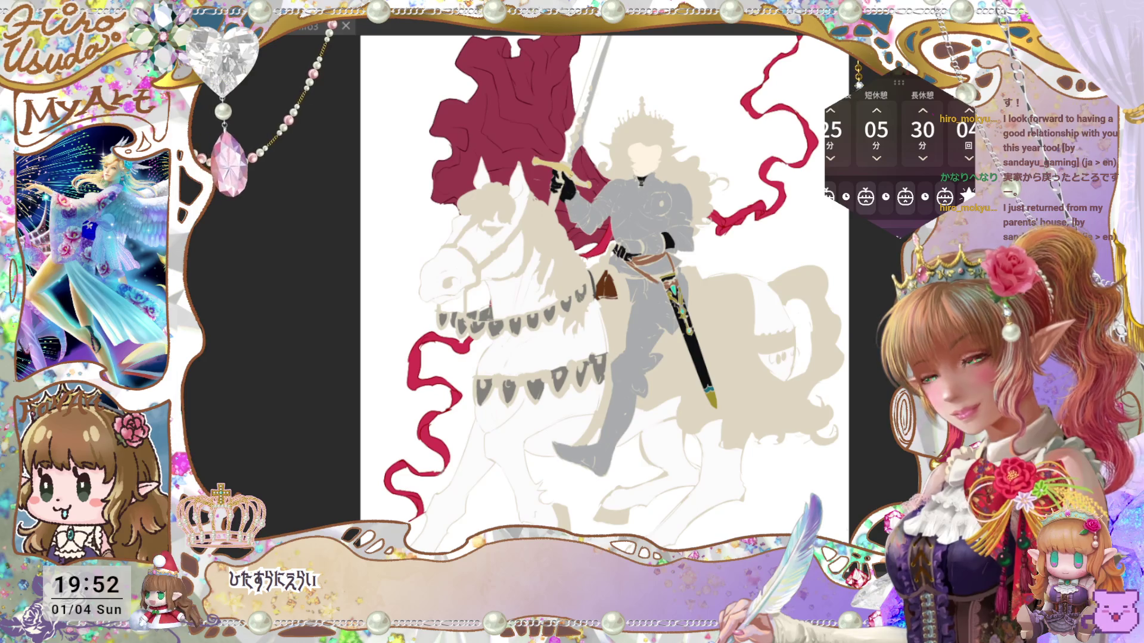
key(ctrl+z)
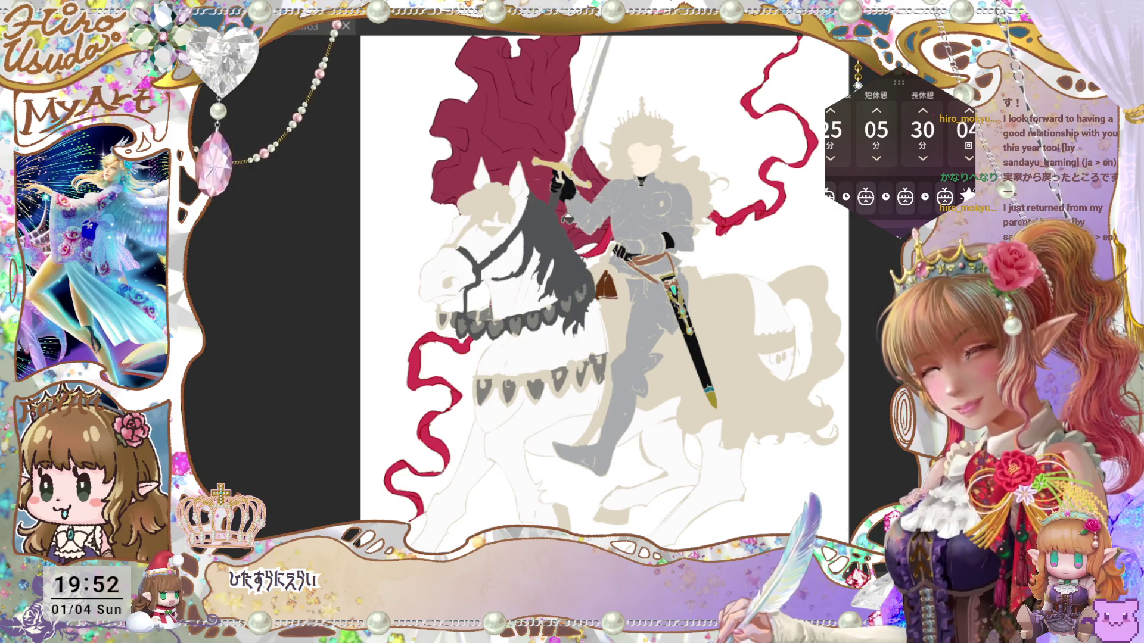
click(509, 200)
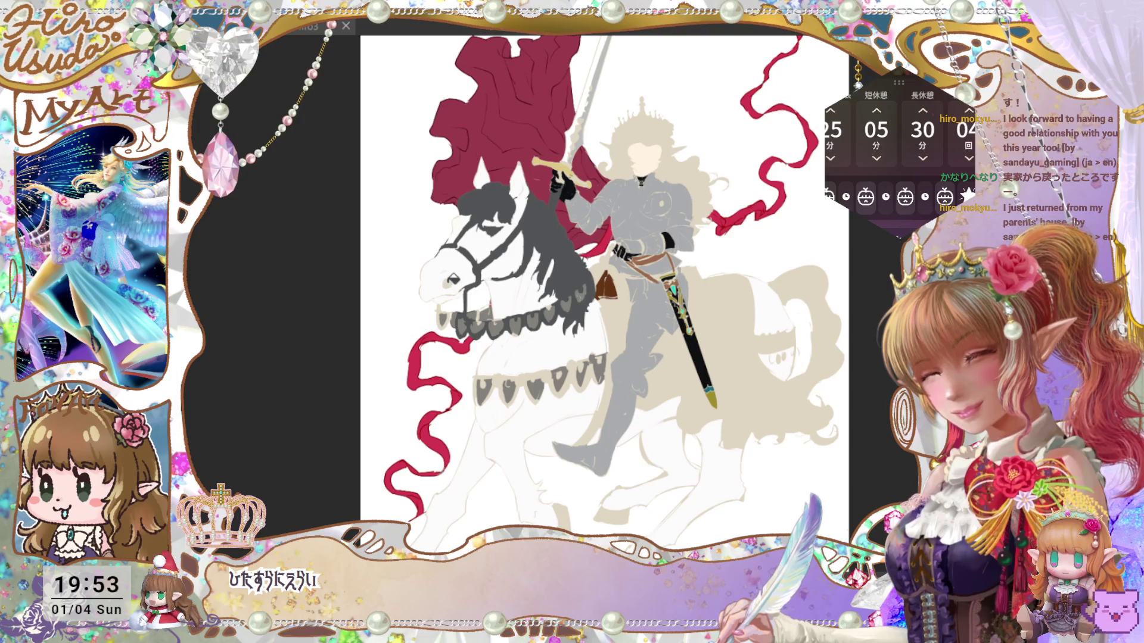
click(445, 309)
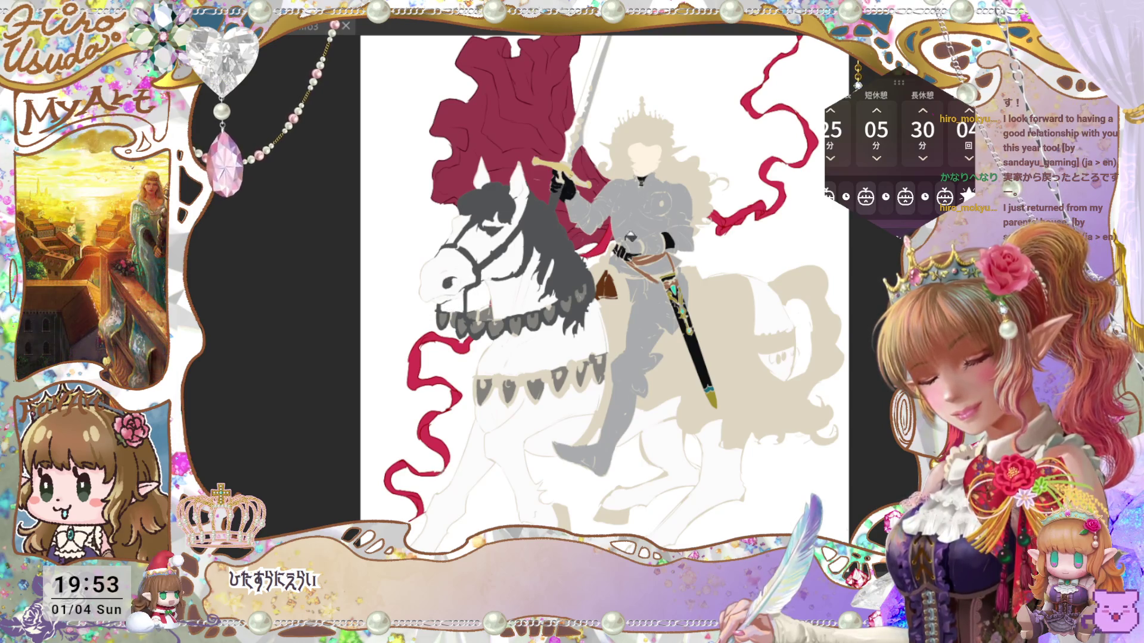
Step: Fill the lower breast band, body behind the rider's leg and hindquarters caparison dark grey
click(598, 374)
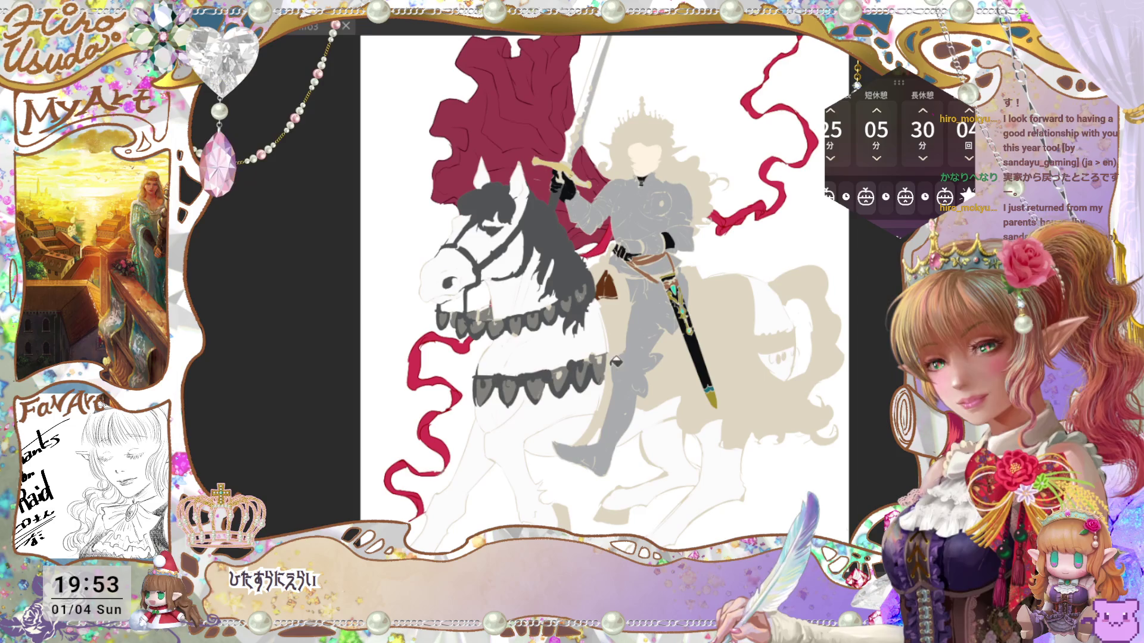
click(621, 337)
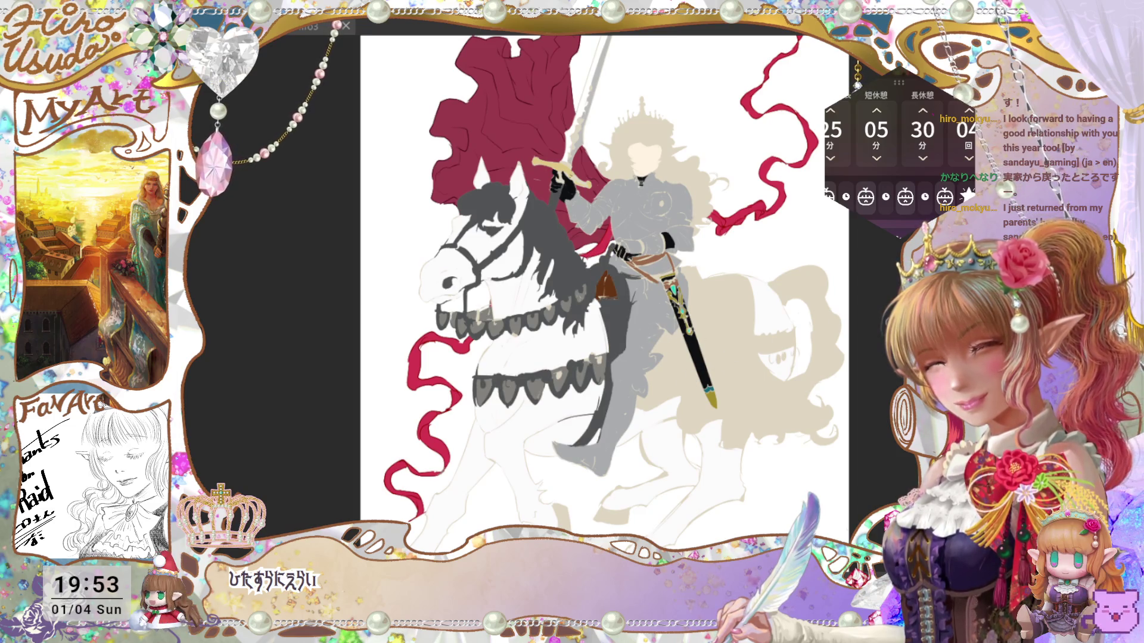
click(833, 338)
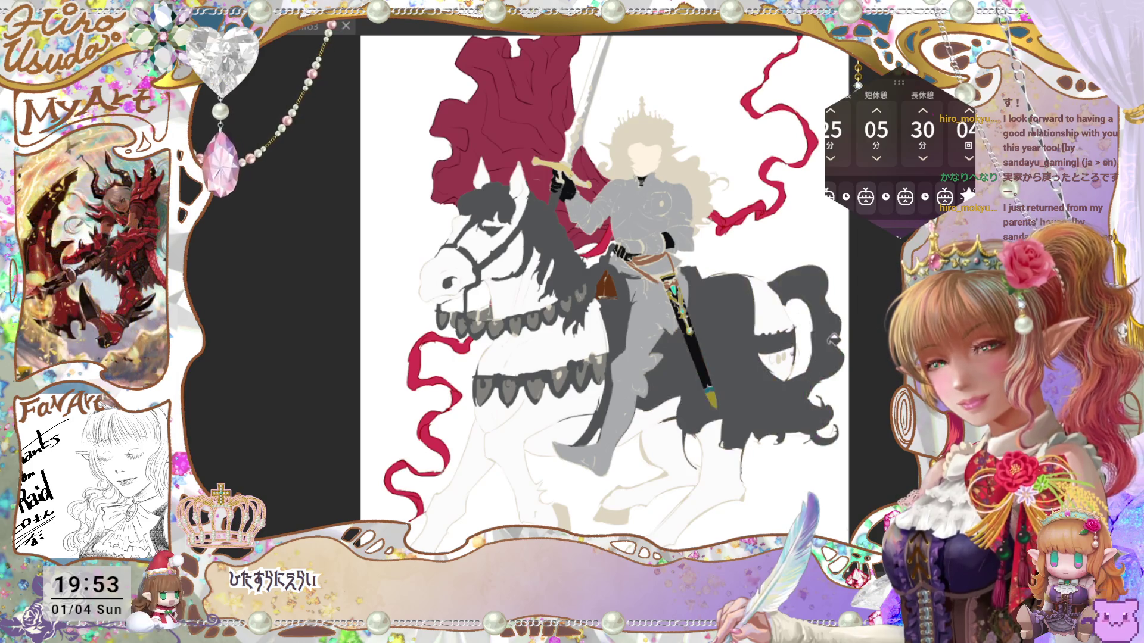
key(ctrl+z)
click(830, 352)
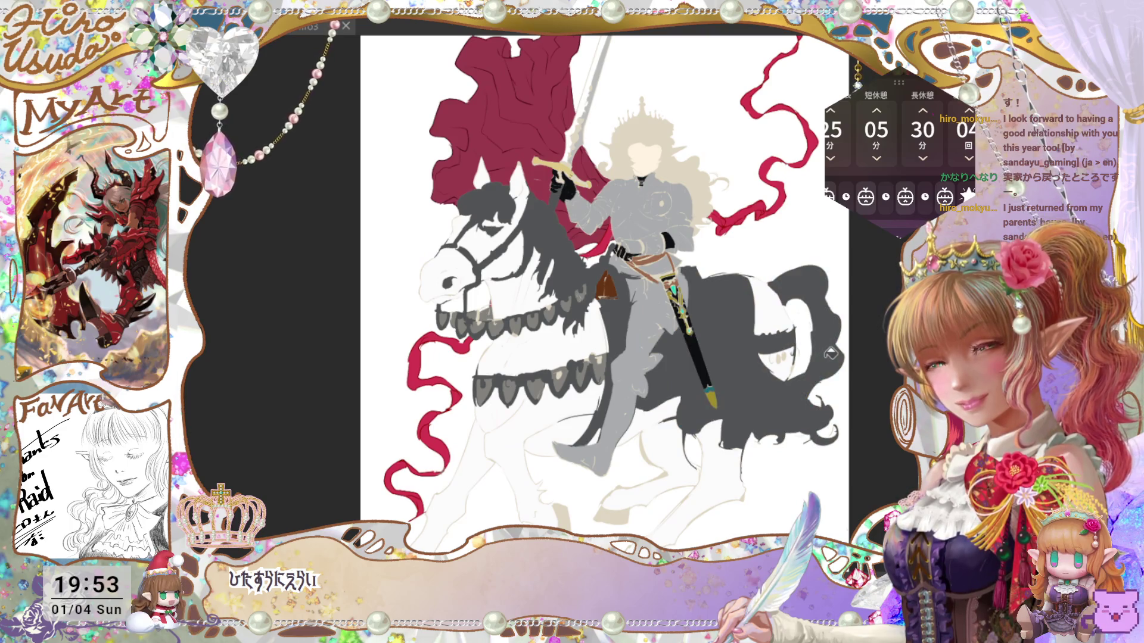
Step: Fill the three remaining beige hooves dark grey
drag(775, 403, 829, 346)
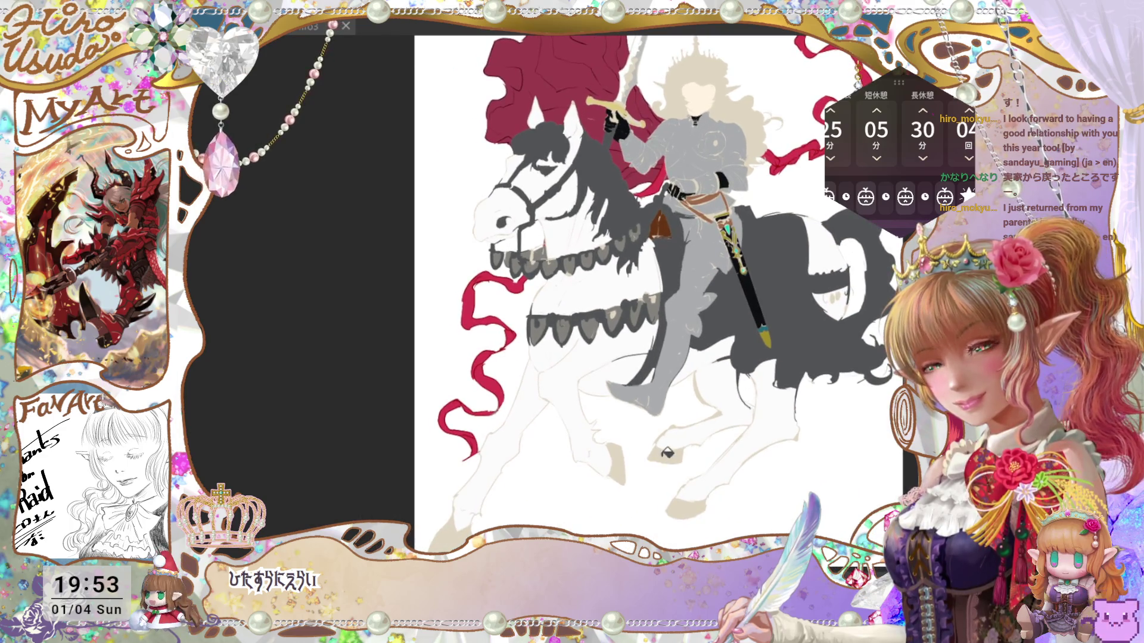
key(ctrl+z)
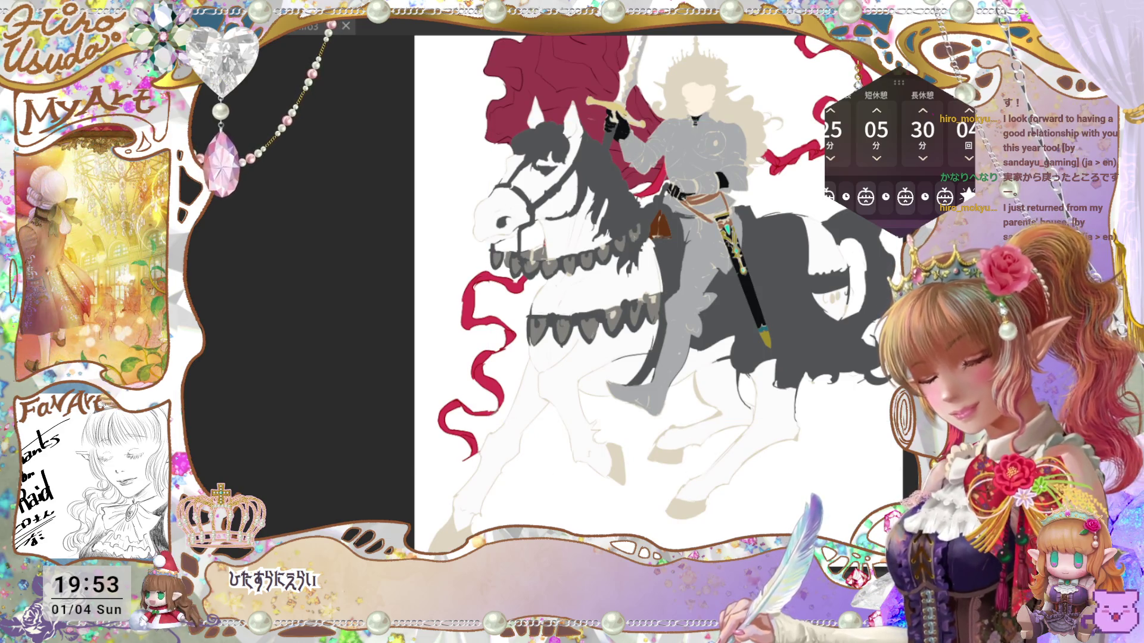
click(619, 467)
click(666, 454)
click(687, 503)
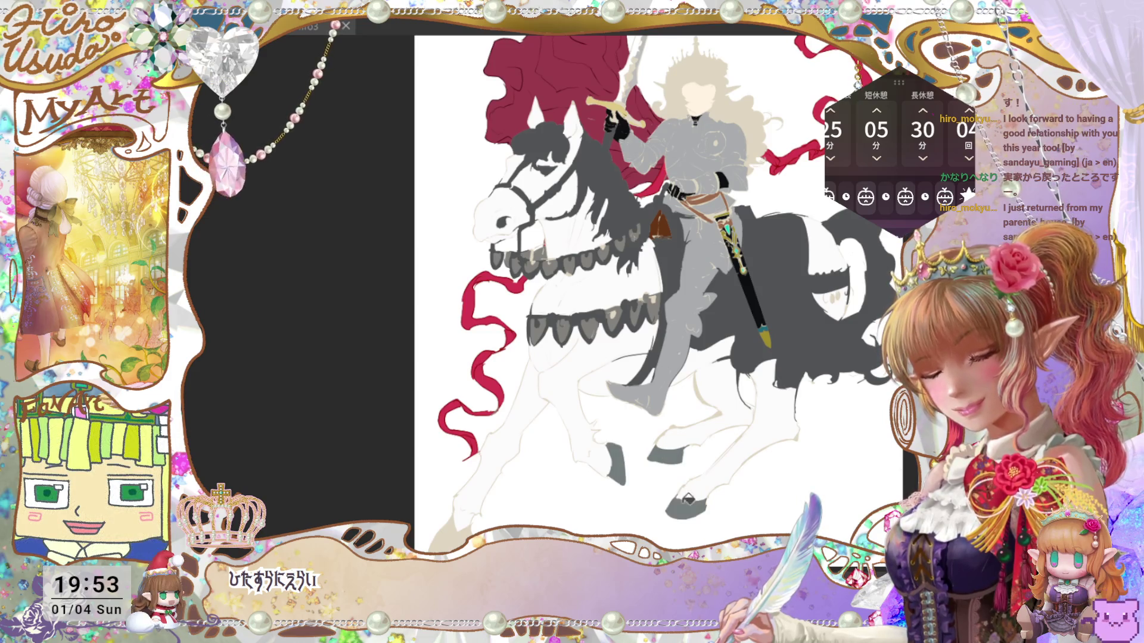
drag(786, 398, 725, 472)
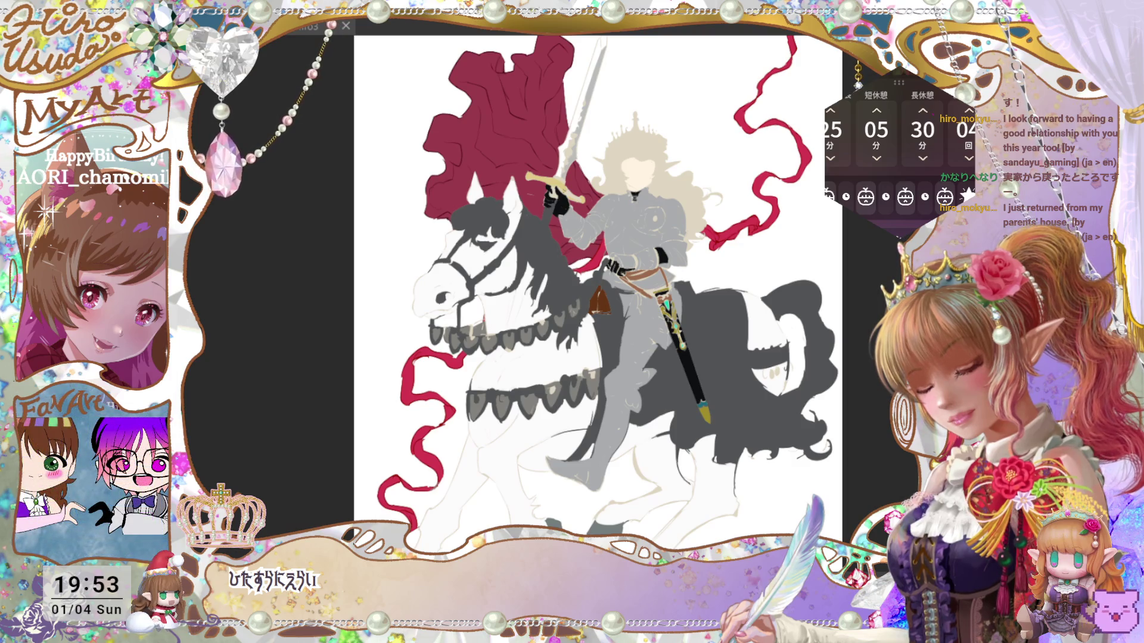
Step: Recolour the knight's hair from brown and reddish brown to golden blond
click(691, 187)
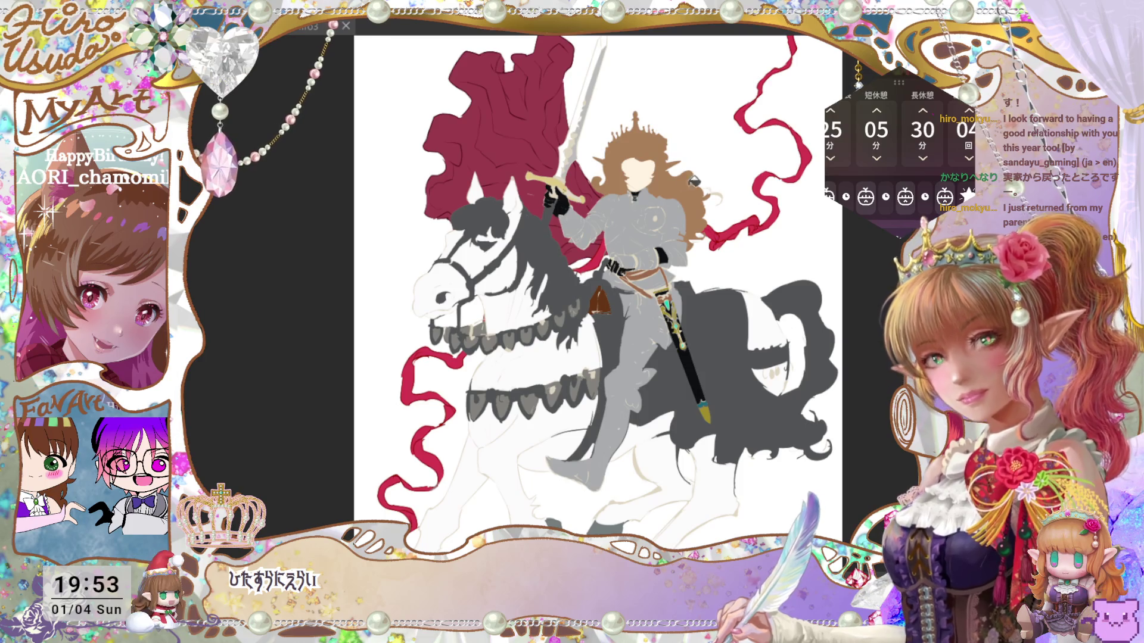
click(712, 190)
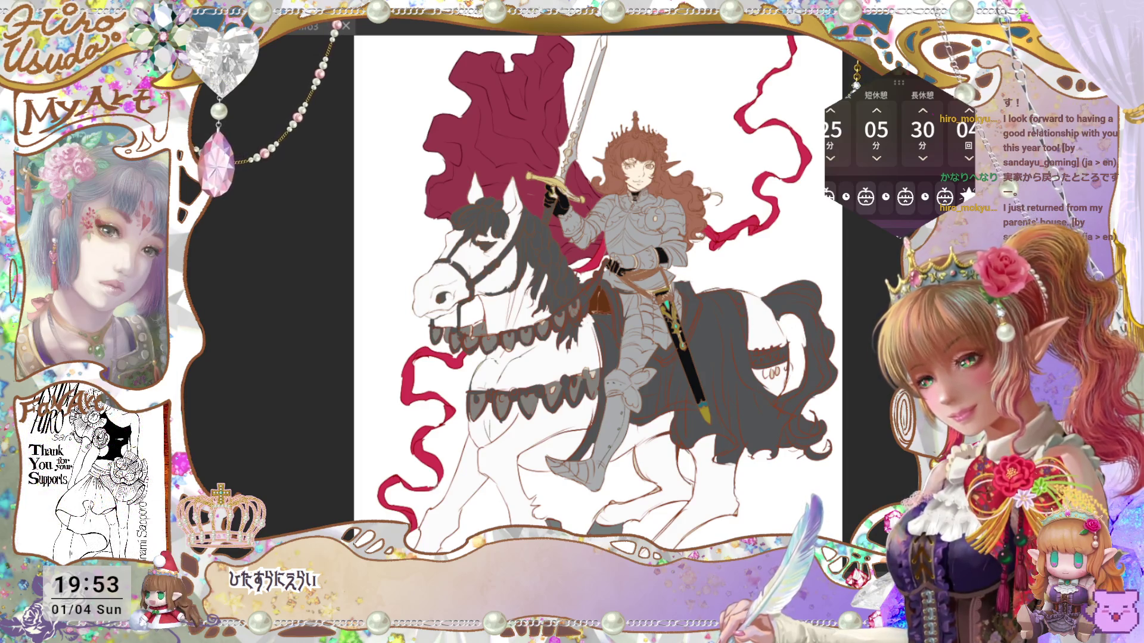
key(ctrl+z)
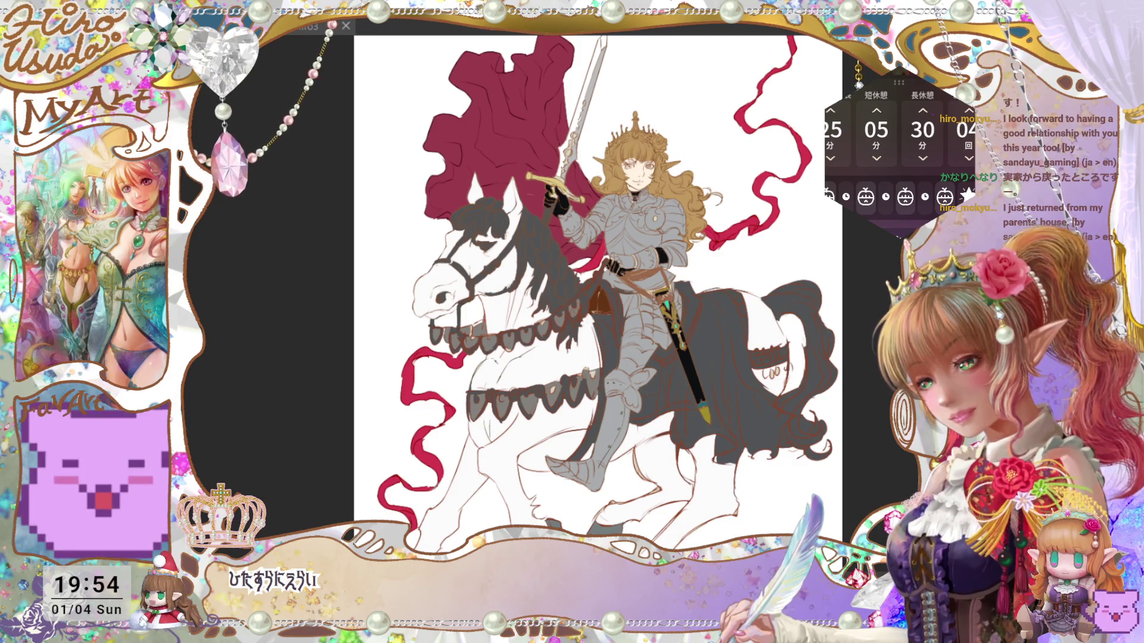
Step: Replace a red saddle-cloth fill with dark red, including the leftover gap
click(756, 403)
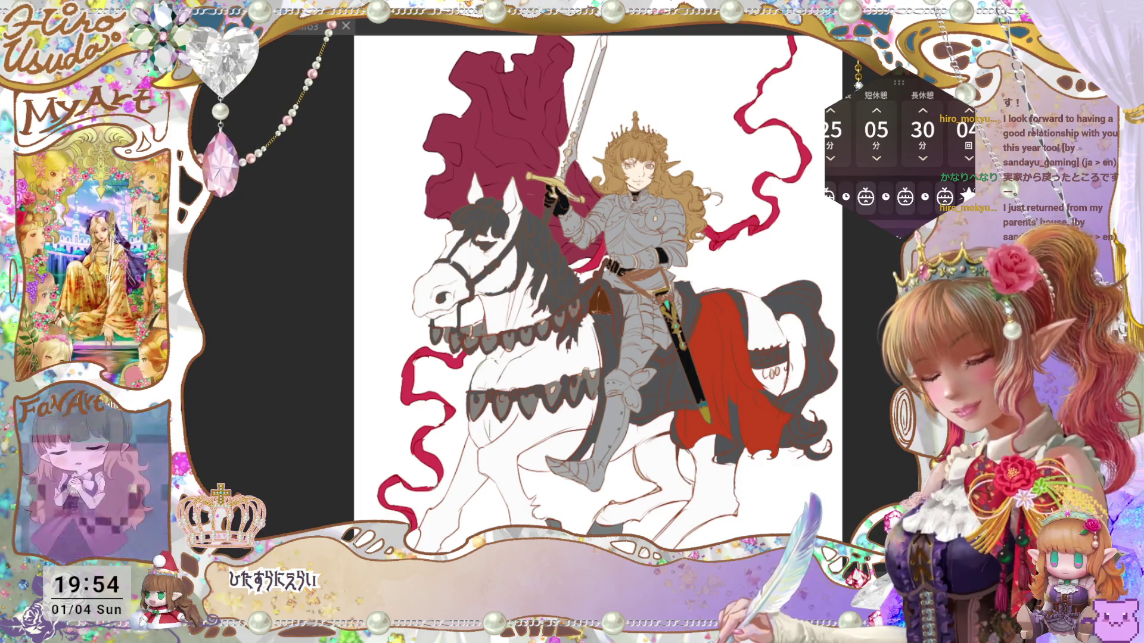
key(ctrl+z)
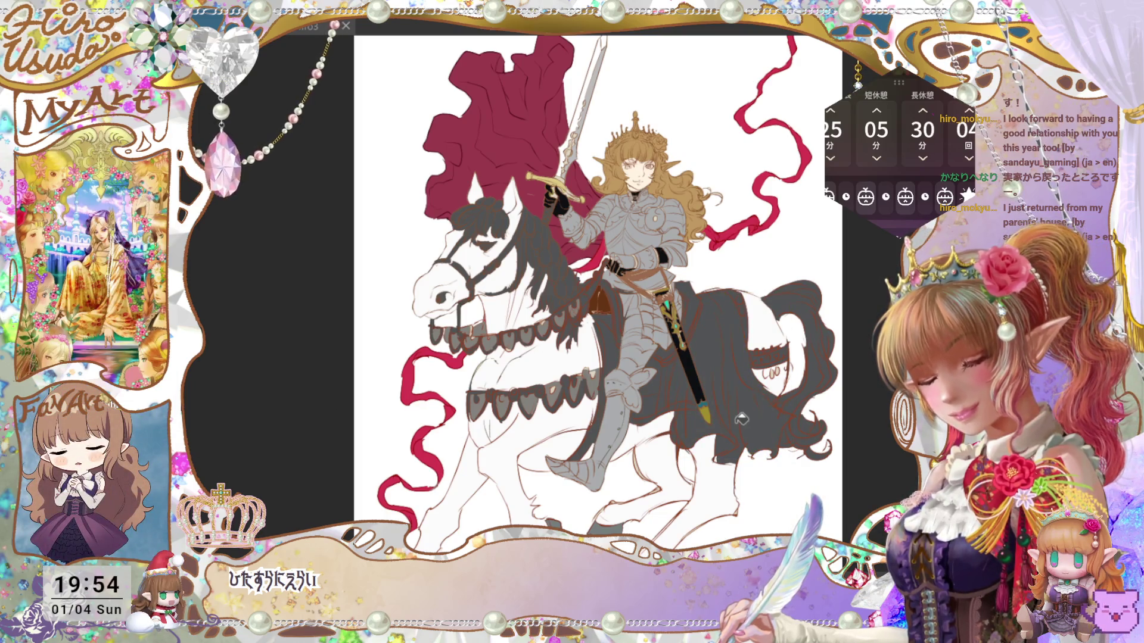
click(753, 438)
click(741, 423)
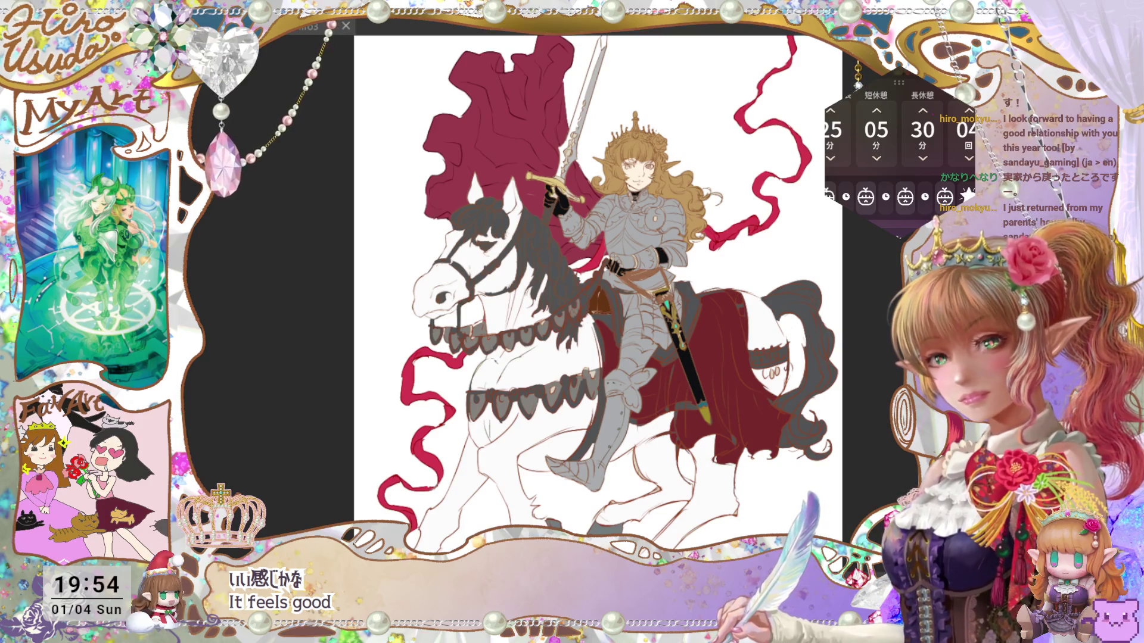
key(ctrl+0)
key(ctrl+z)
key(ctrl+plus)
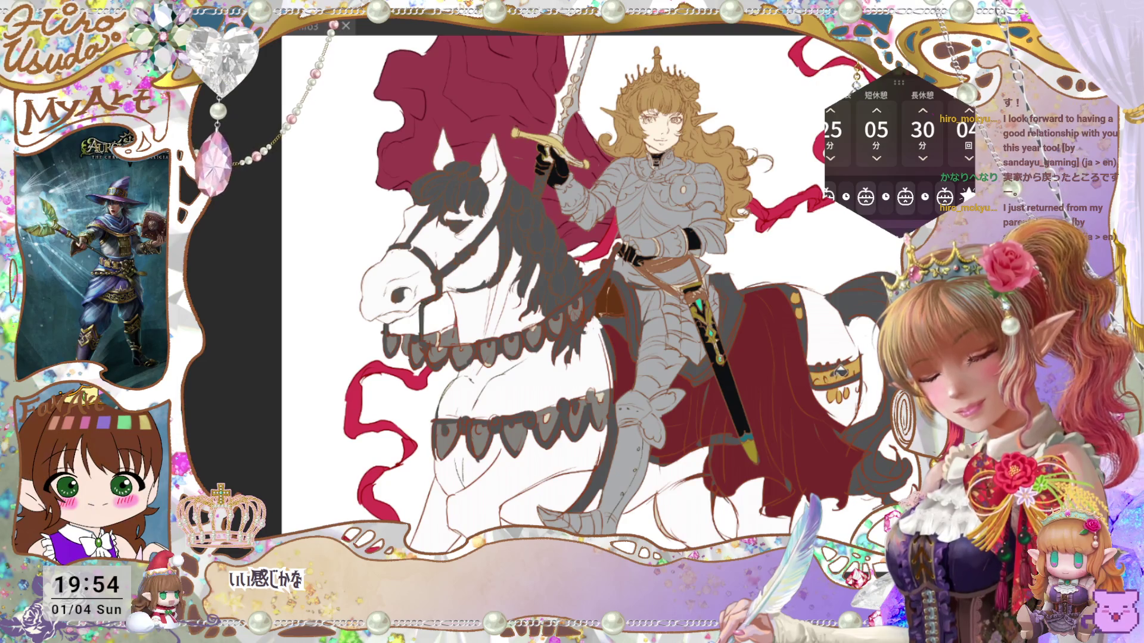
Step: Discard a trial gold fill on the saddle cloth, then fill the horse's eye light beige
click(860, 355)
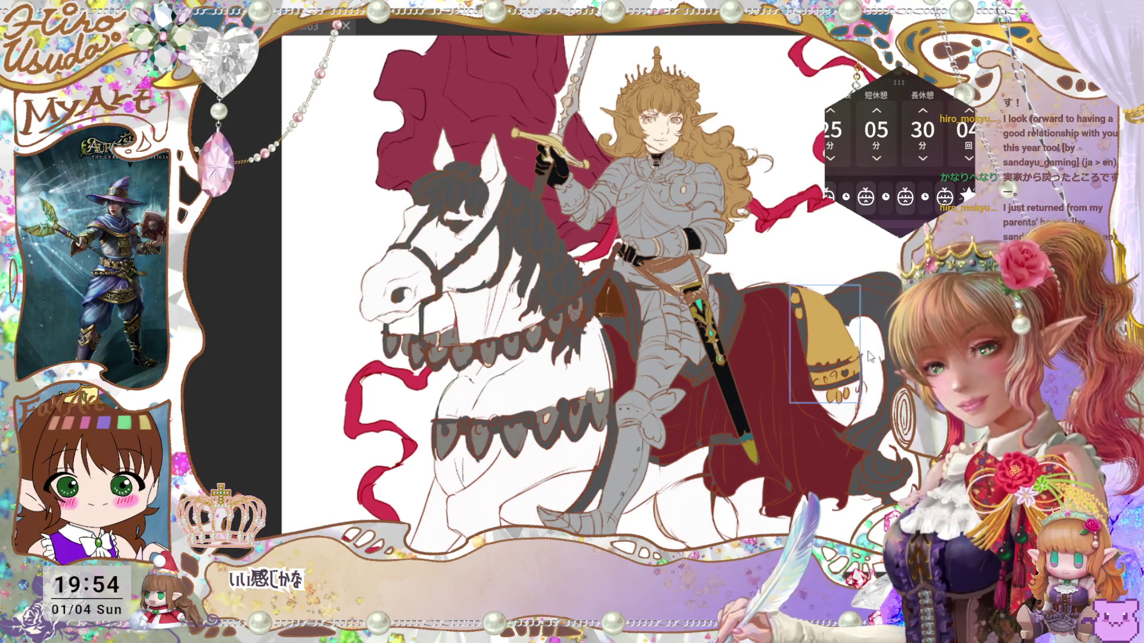
key(ctrl+z)
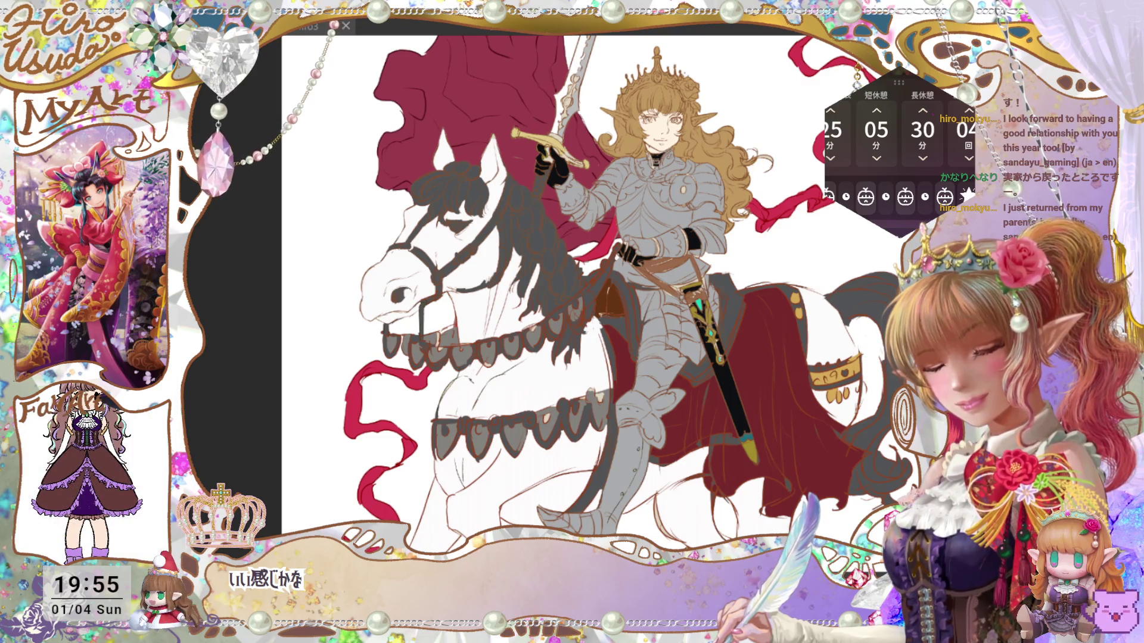
key(ctrl+0)
scroll(836, 373, up, 5)
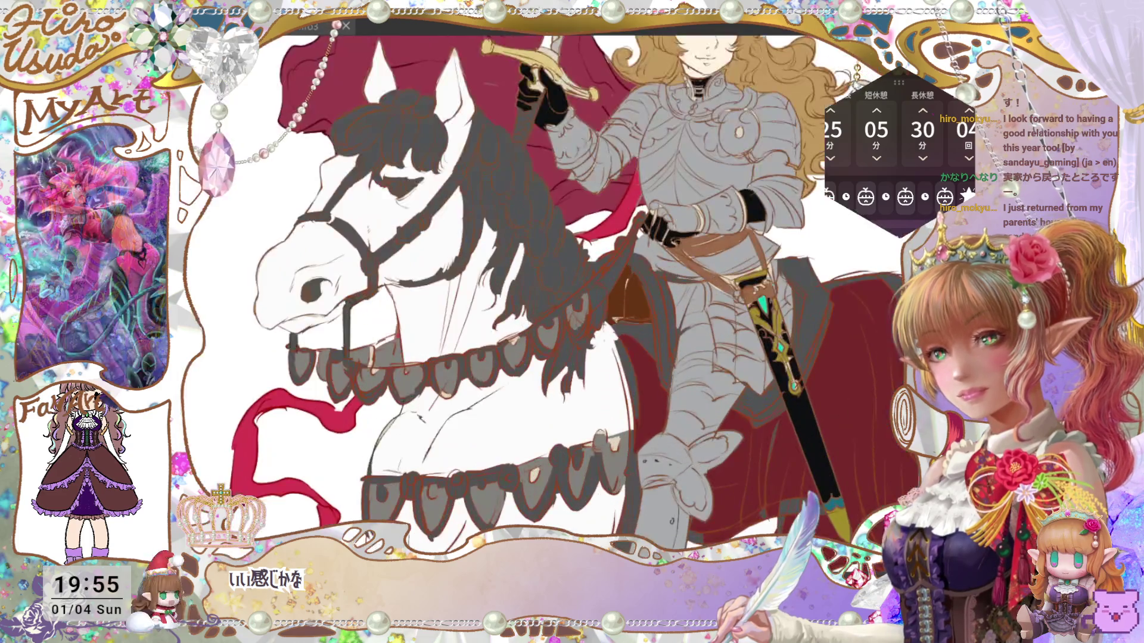
drag(836, 373, 847, 440)
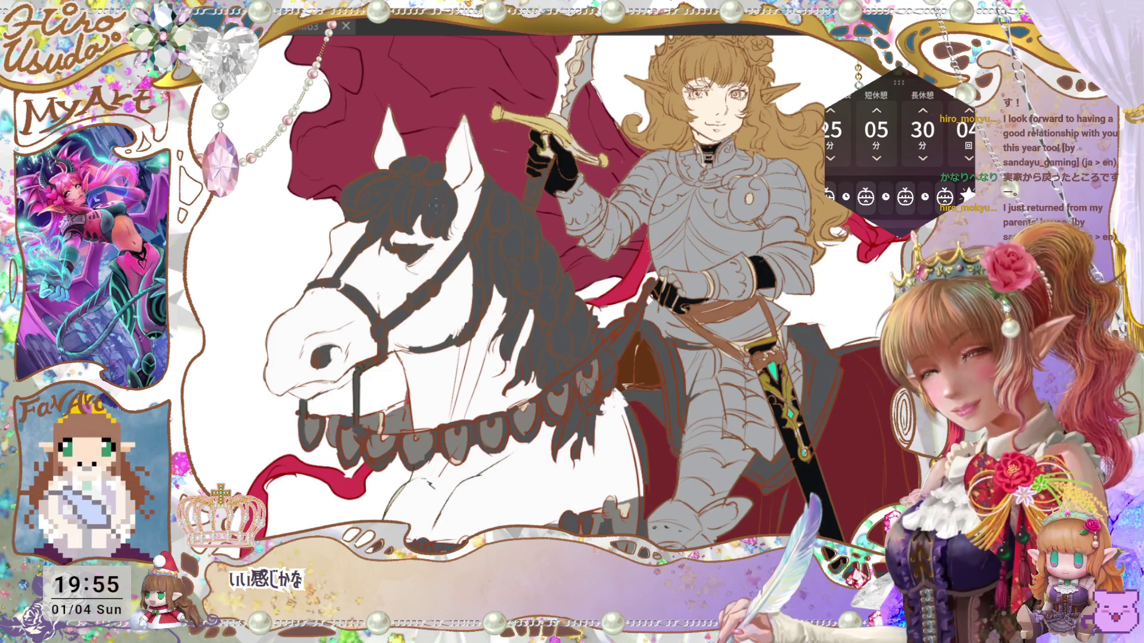
click(416, 242)
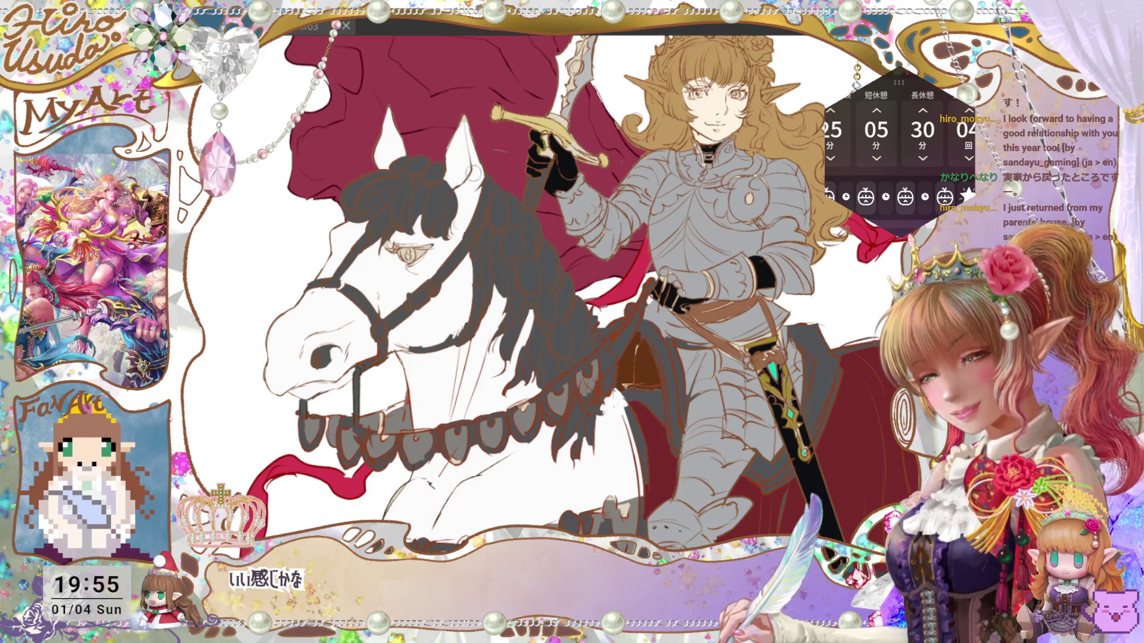
Step: Paint a light streak down the horse's mane
key(ctrl+0)
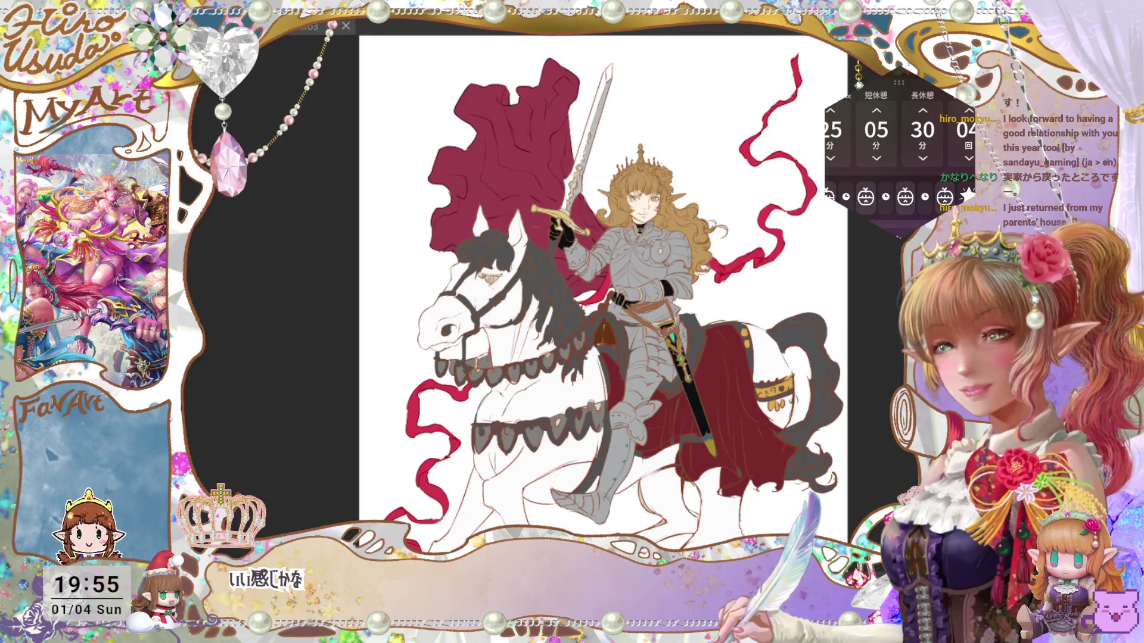
key(ctrl+plus)
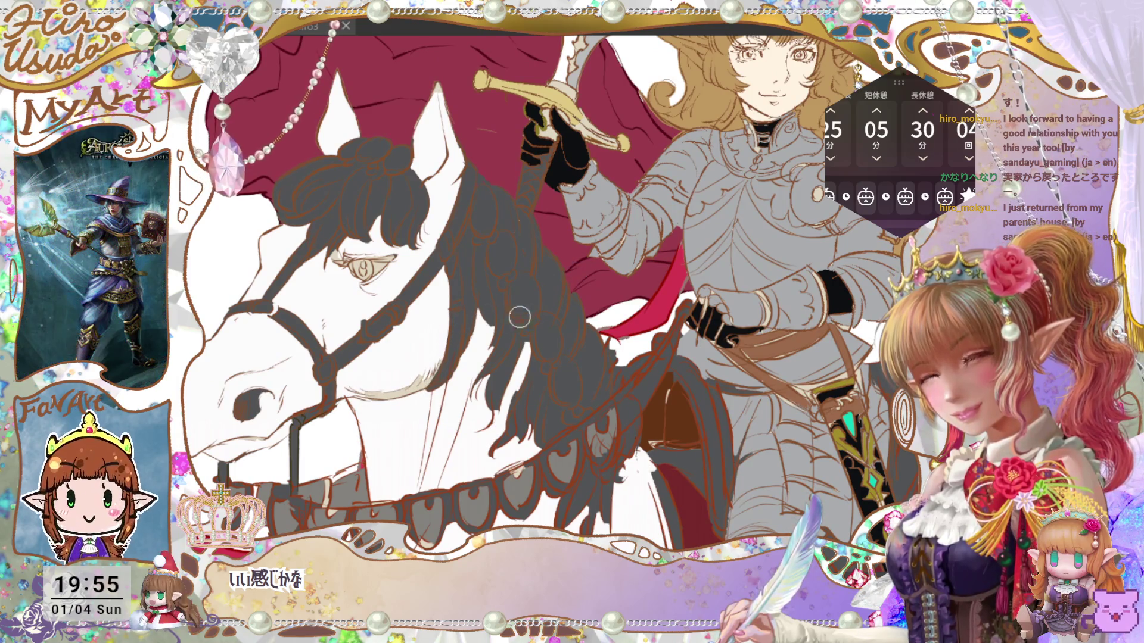
drag(465, 235, 476, 355)
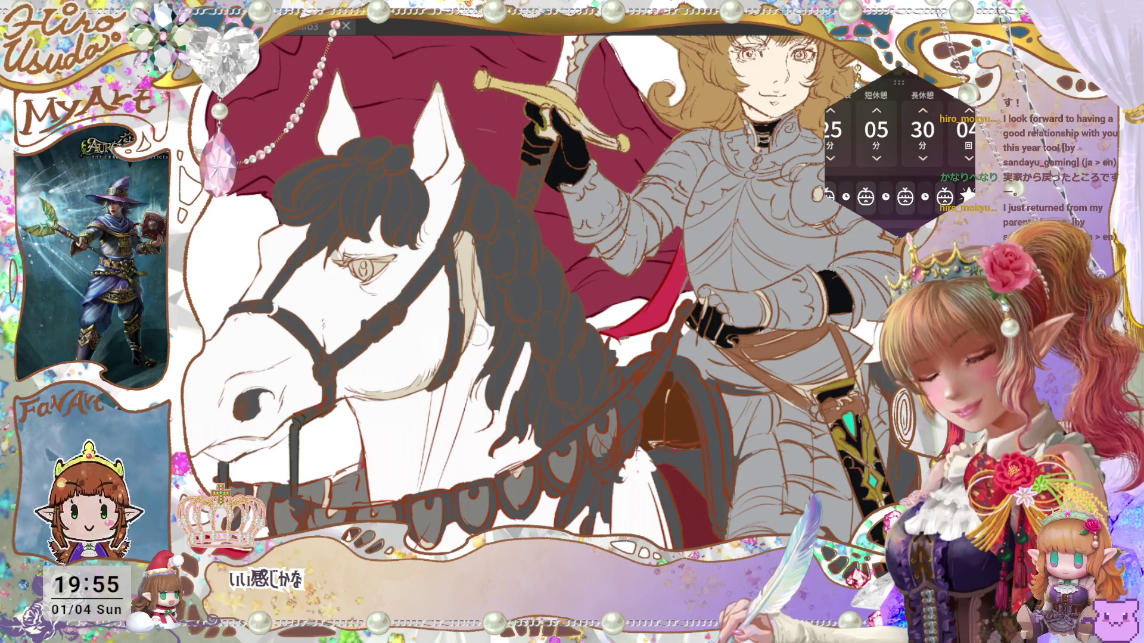
Step: Brush a lighter streak along the mane and repaint the bridle strap gold
drag(486, 274, 487, 322)
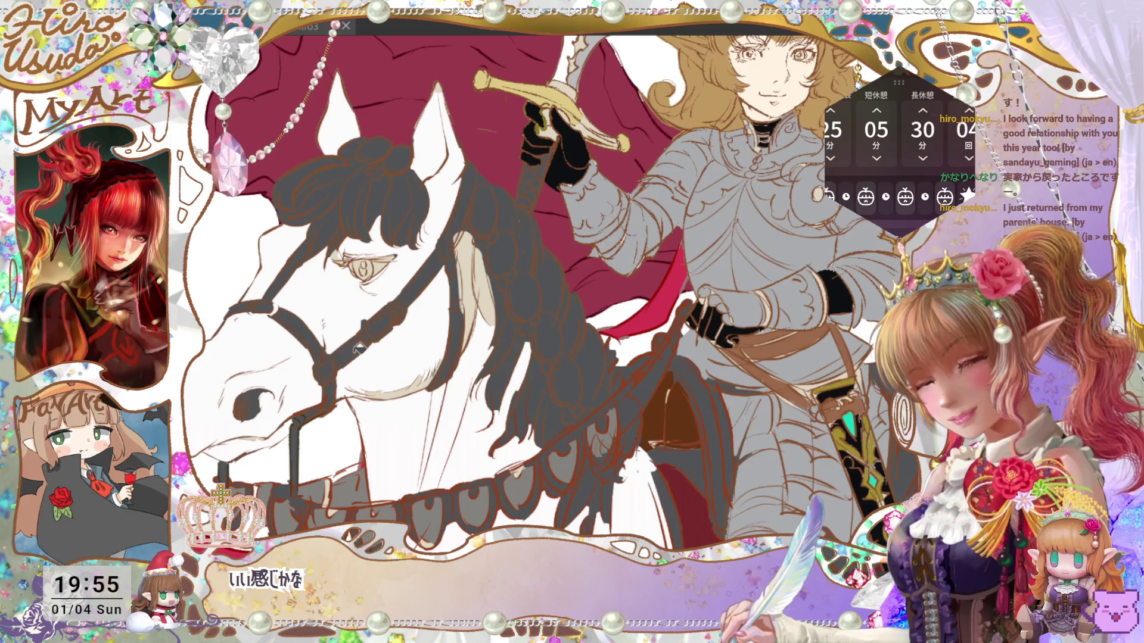
drag(358, 348, 395, 316)
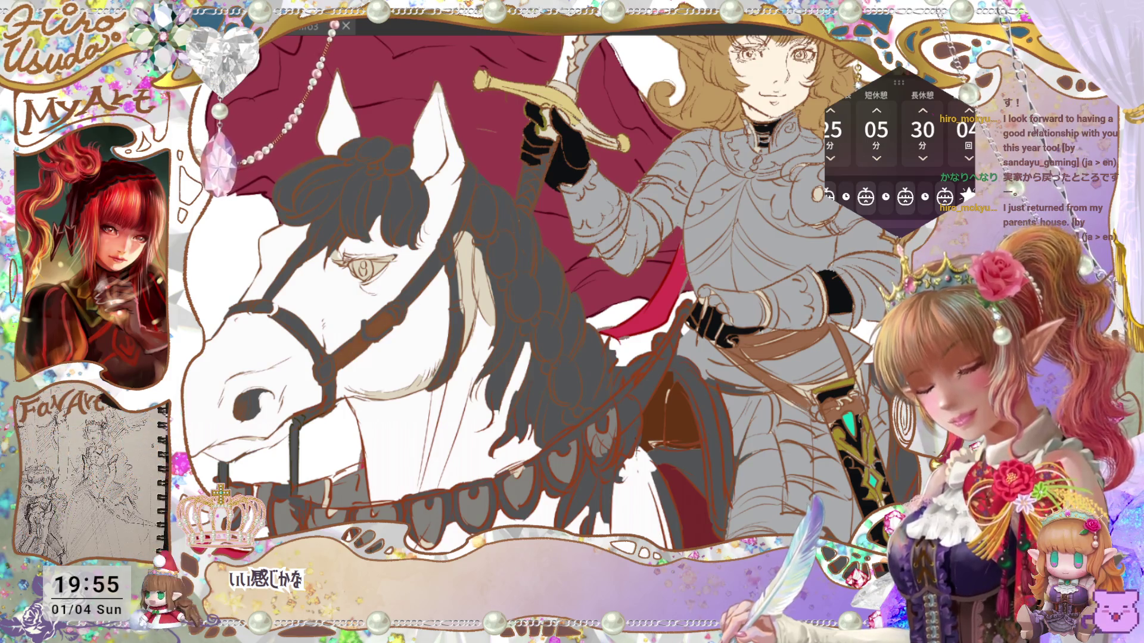
mouse_move(336, 365)
mouse_down()
mouse_move(391, 328)
mouse_move(442, 255)
mouse_up()
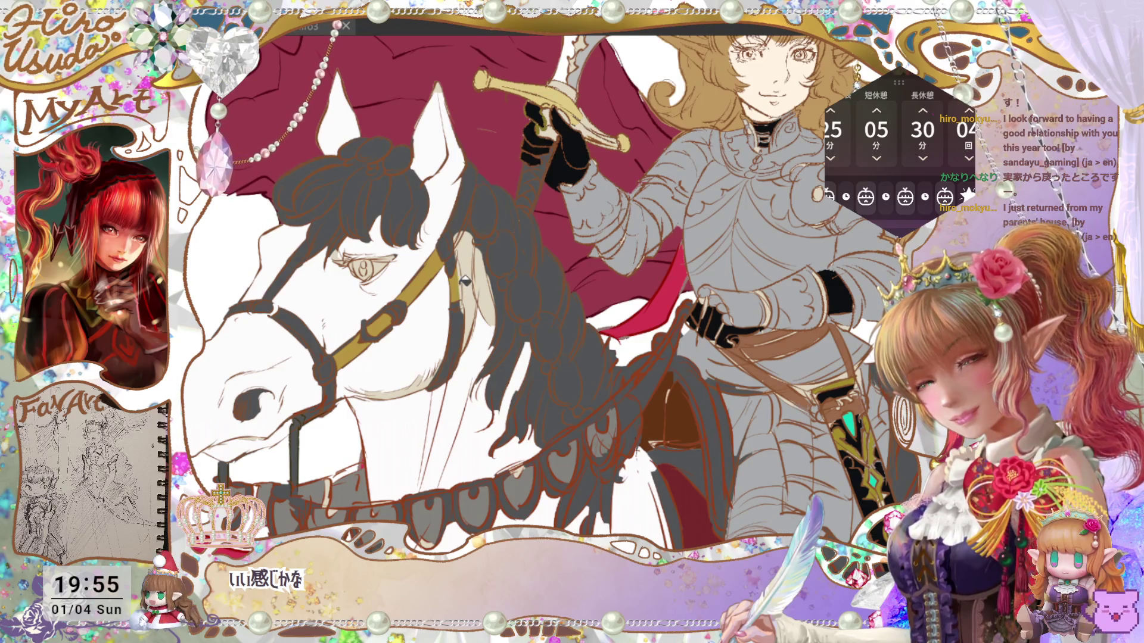
Step: Fill the cheek strap, ear strap and both noseband parts with gold
click(468, 316)
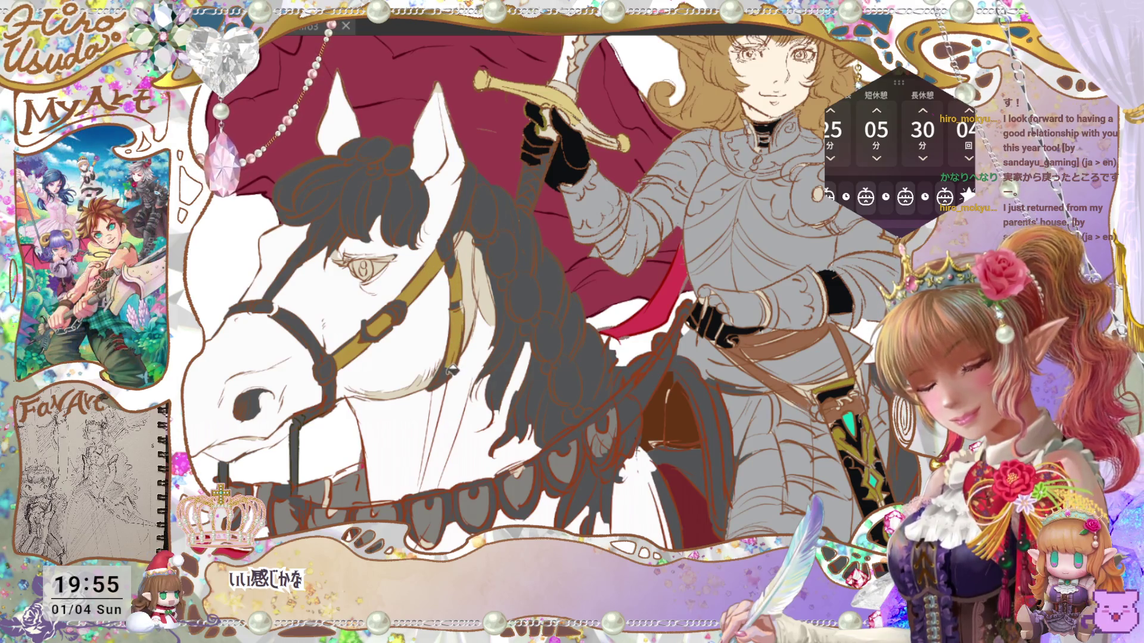
mouse_move(467, 258)
mouse_down()
mouse_move(456, 239)
mouse_move(495, 159)
mouse_up()
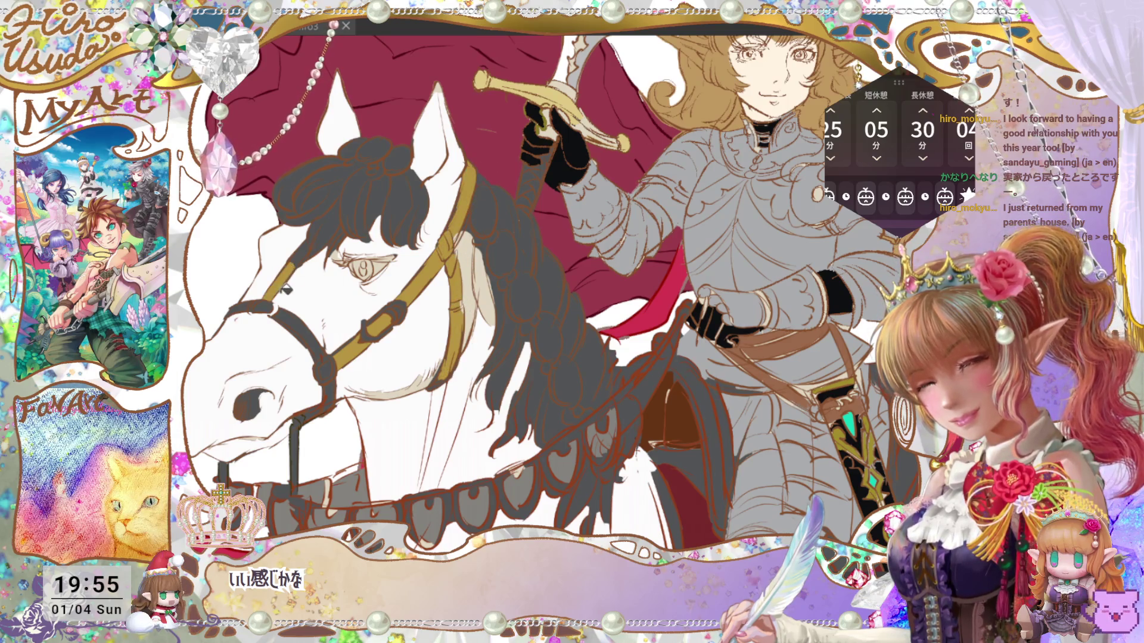
click(290, 304)
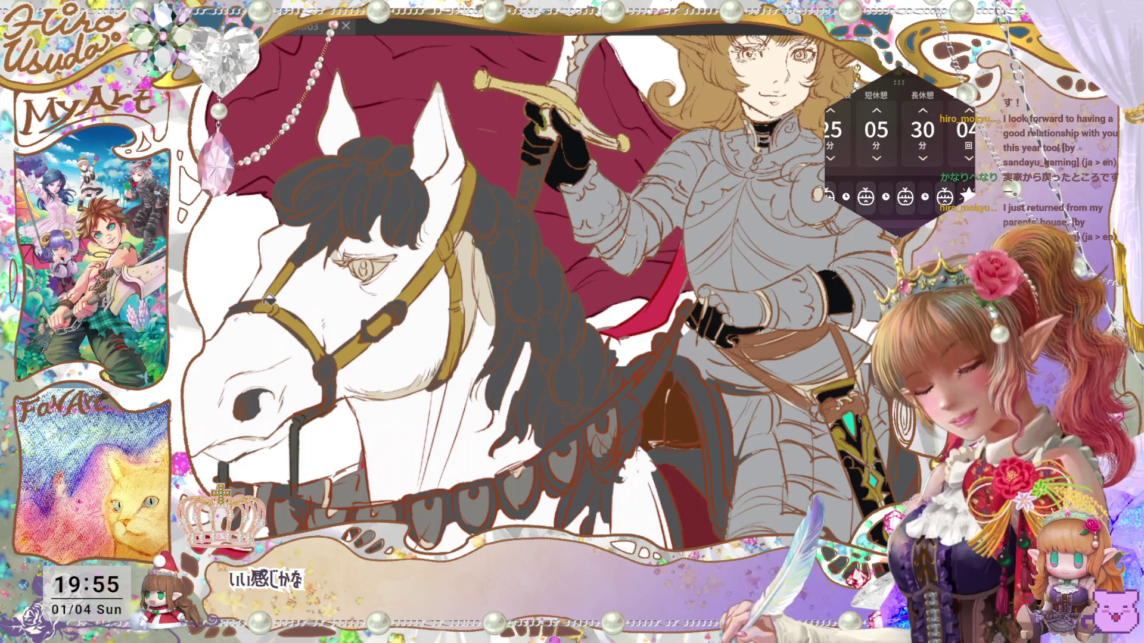
click(257, 299)
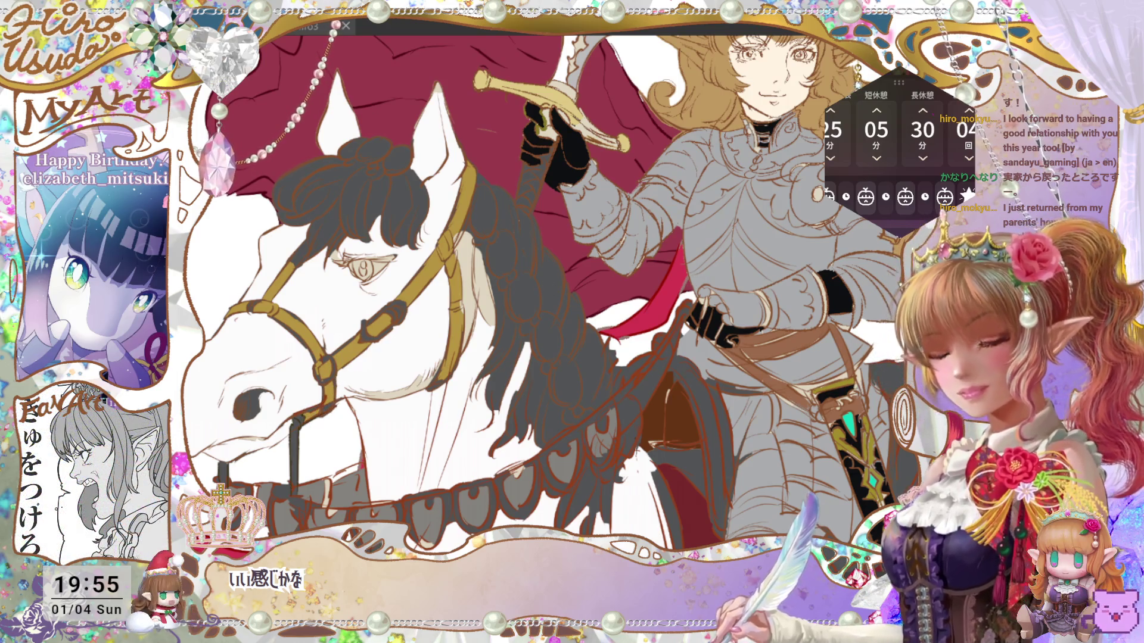
scroll(550, 291, down, 5)
scroll(550, 292, up, 3)
scroll(565, 307, up, 2)
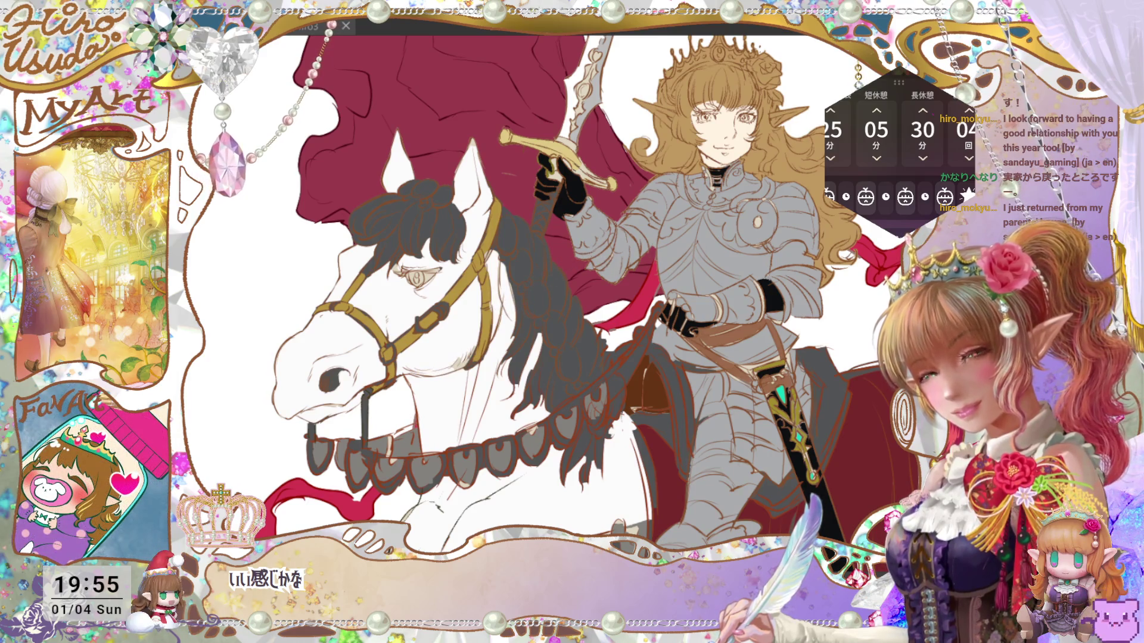
key(ctrl+0)
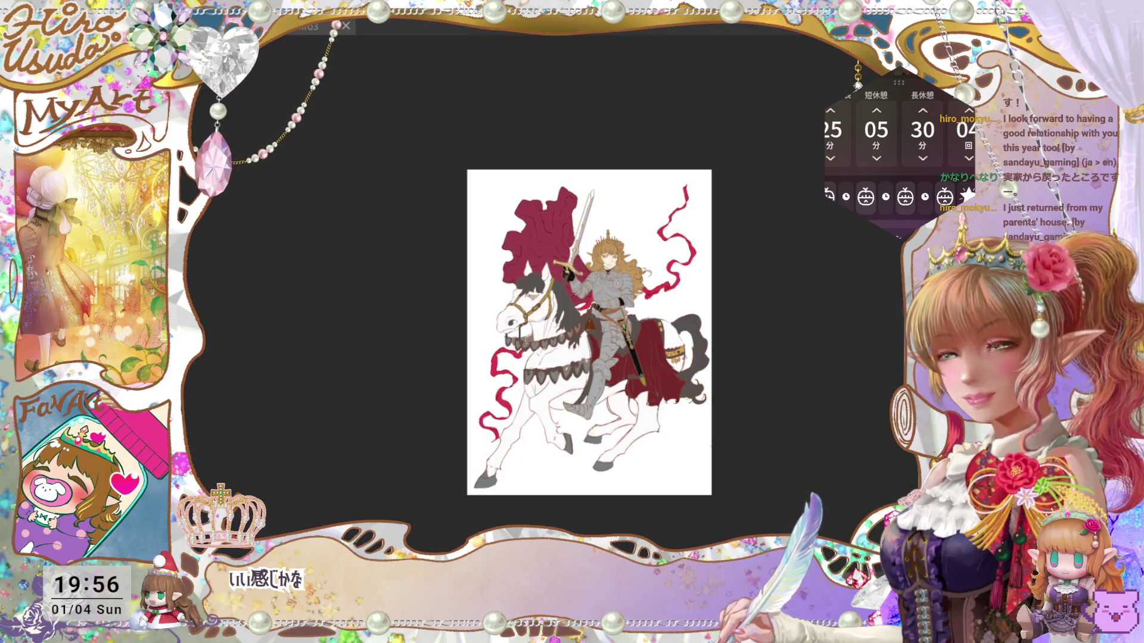
Step: Zoom back in on the knight and horse and move the drawing higher in view
key(ctrl+plus)
key(ctrl+plus)
key(ctrl+plus)
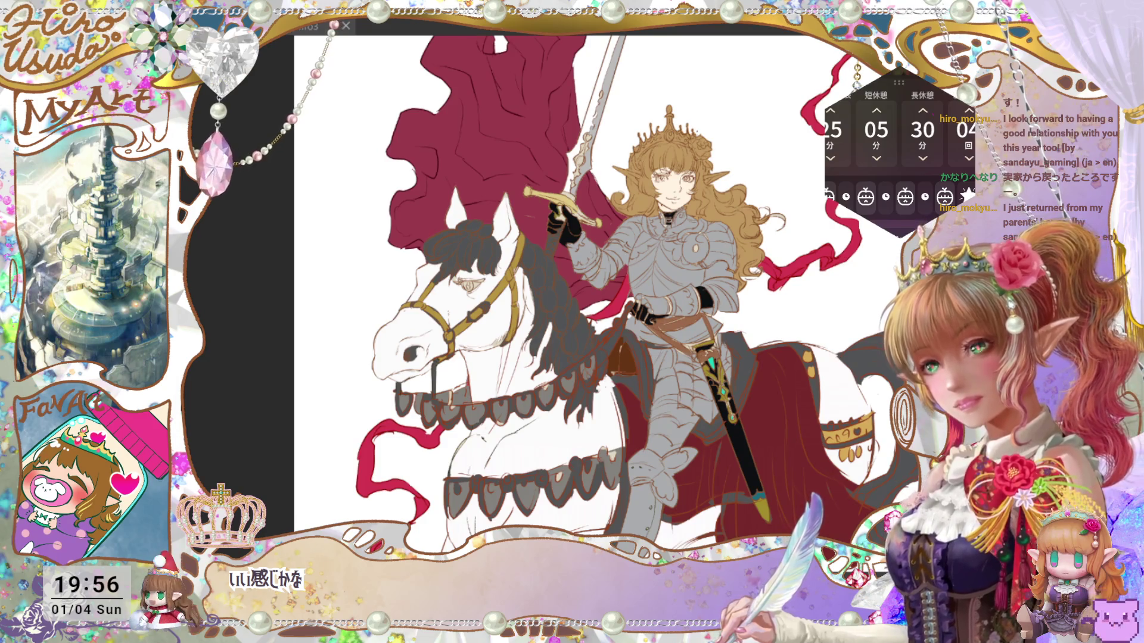
drag(684, 435, 678, 335)
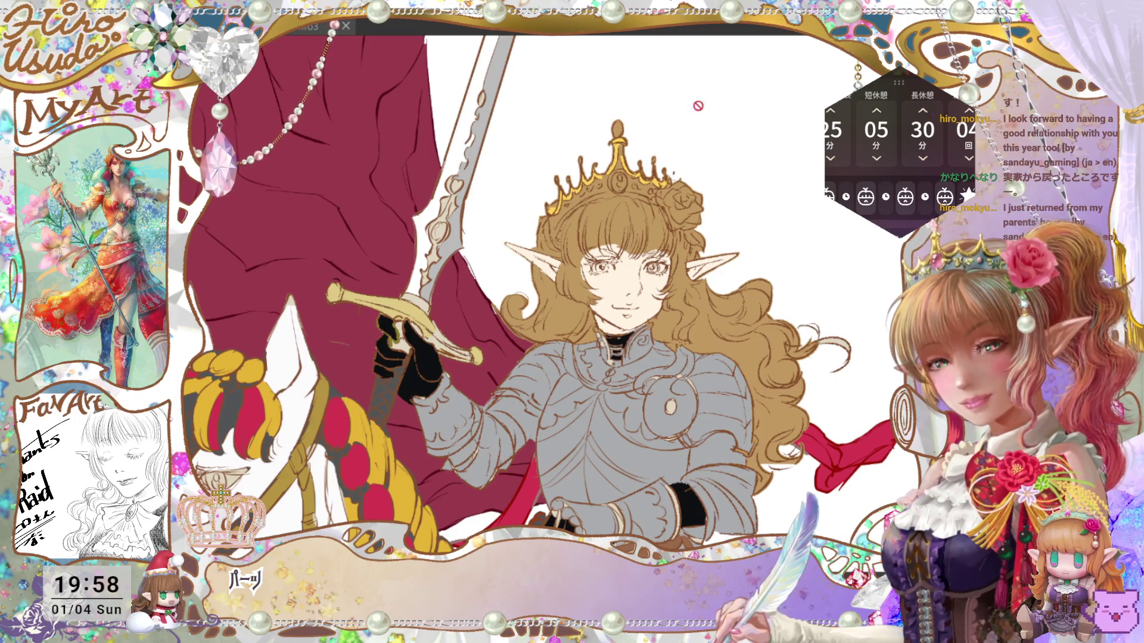
Step: Paint the crown band yellow and the crown's central jewel magenta
key(ctrl+plus)
scroll(533, 310, up, 3)
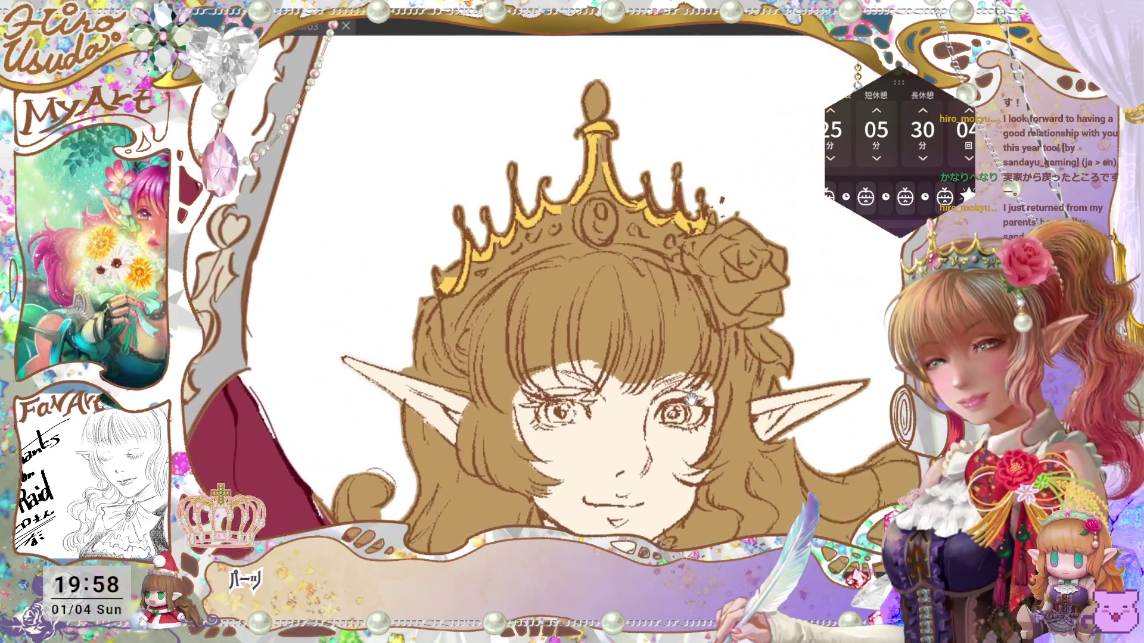
mouse_move(445, 344)
mouse_down()
mouse_move(487, 292)
mouse_move(587, 262)
mouse_move(652, 268)
mouse_up()
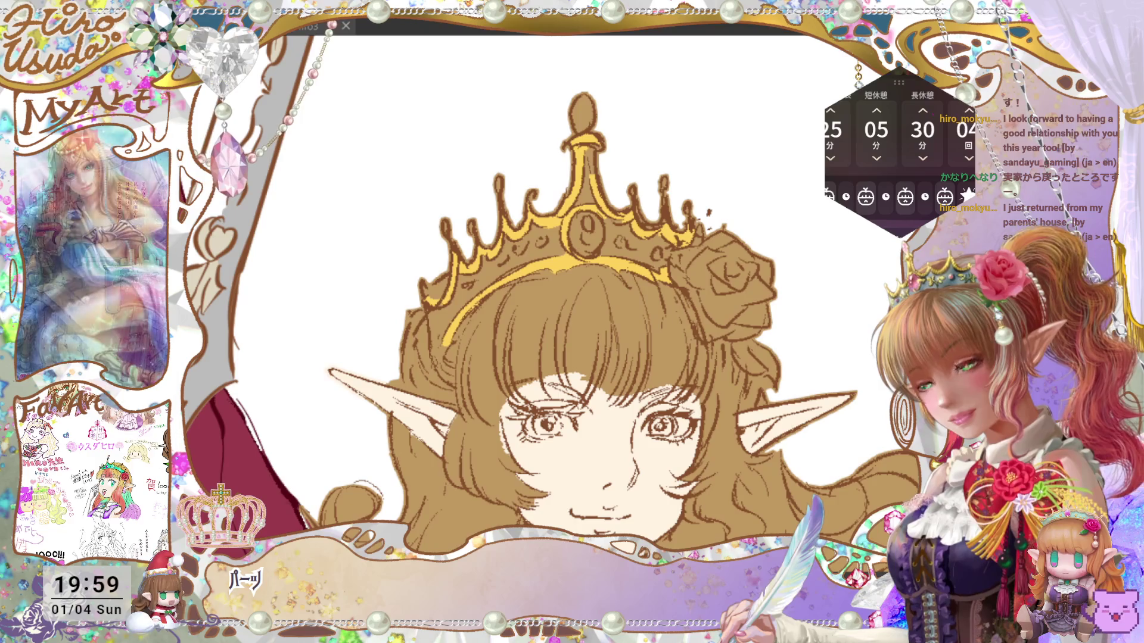
drag(582, 234, 609, 224)
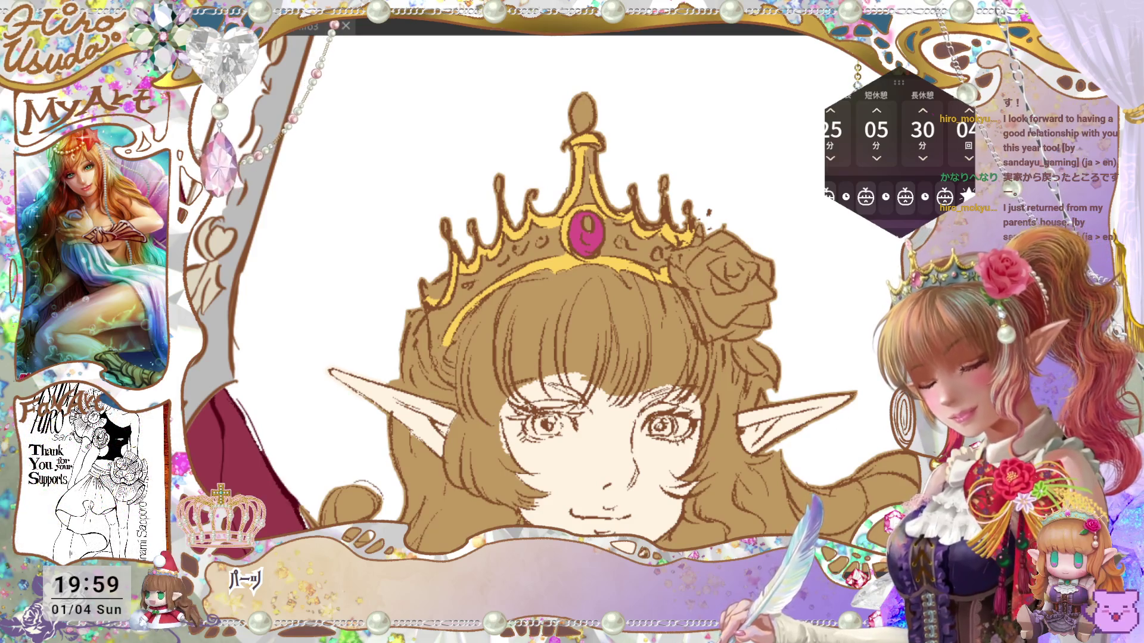
Step: Paint teal across the crown band, centre and spire, and fill the top oval pink
mouse_move(518, 266)
mouse_down()
mouse_move(471, 288)
mouse_move(441, 331)
mouse_up()
mouse_move(526, 258)
mouse_down()
mouse_move(589, 197)
mouse_move(612, 239)
mouse_move(671, 254)
mouse_up()
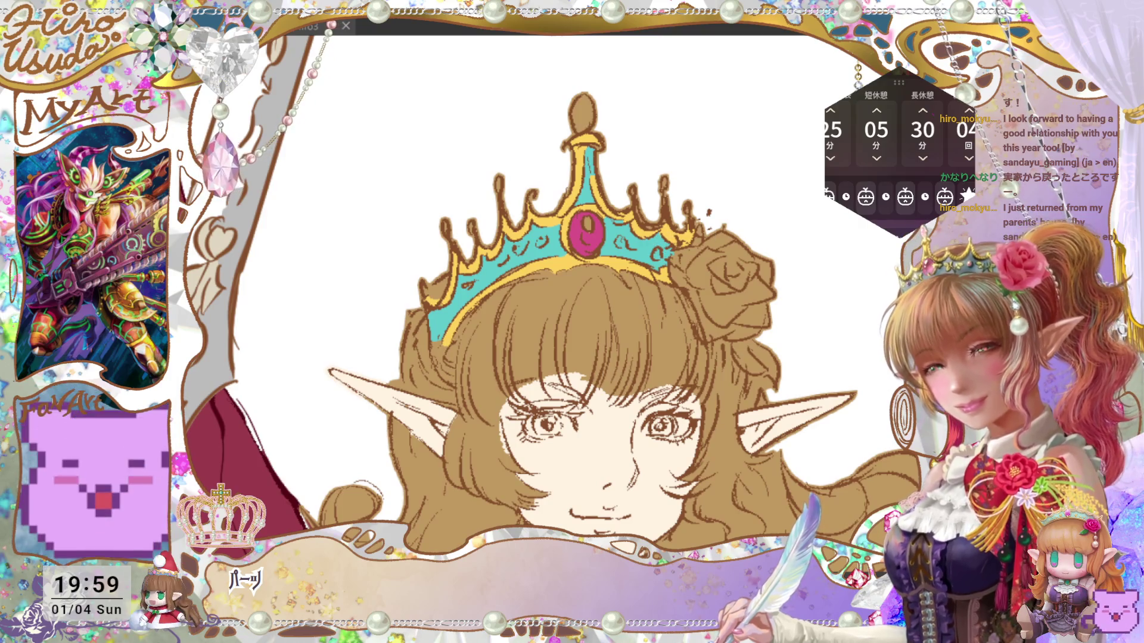
key(ctrl+0)
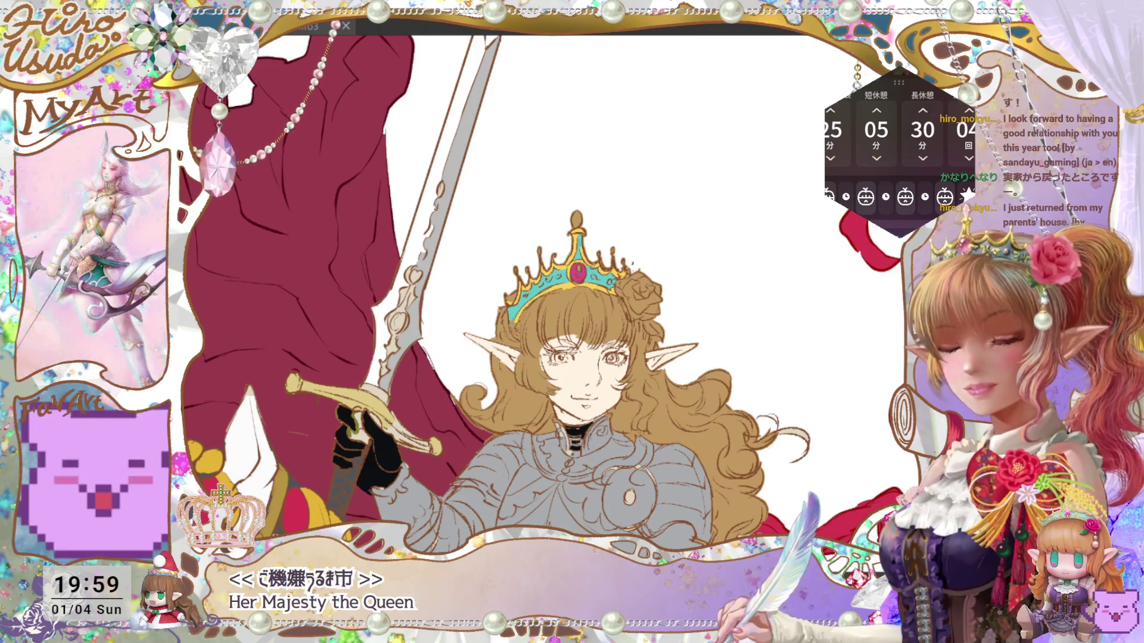
key(ctrl+plus)
key(ctrl+plus)
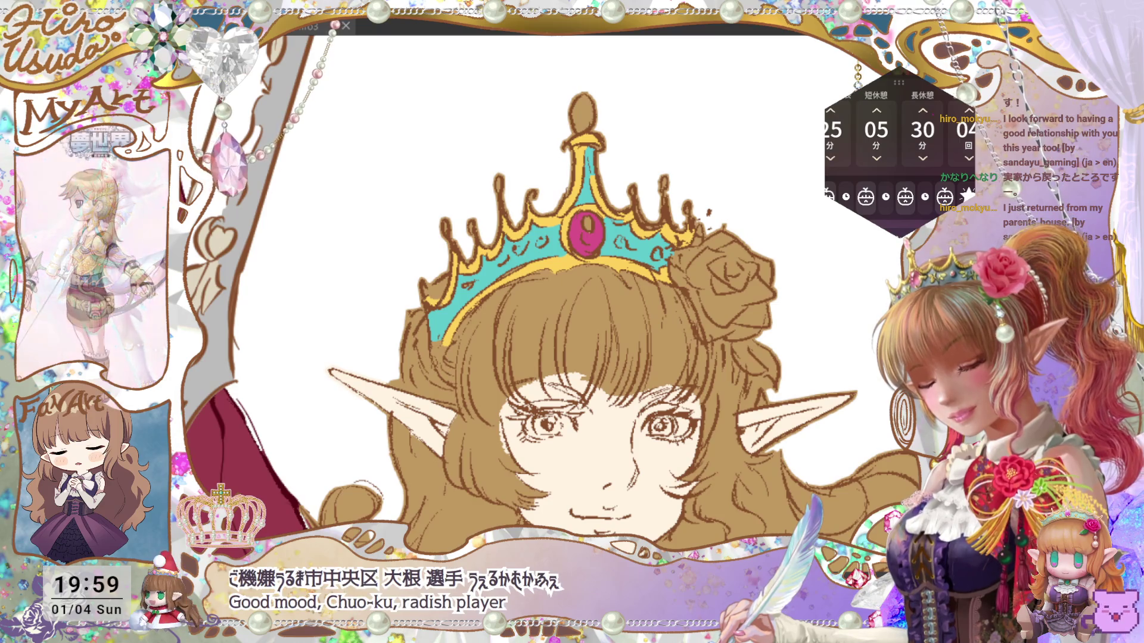
click(589, 115)
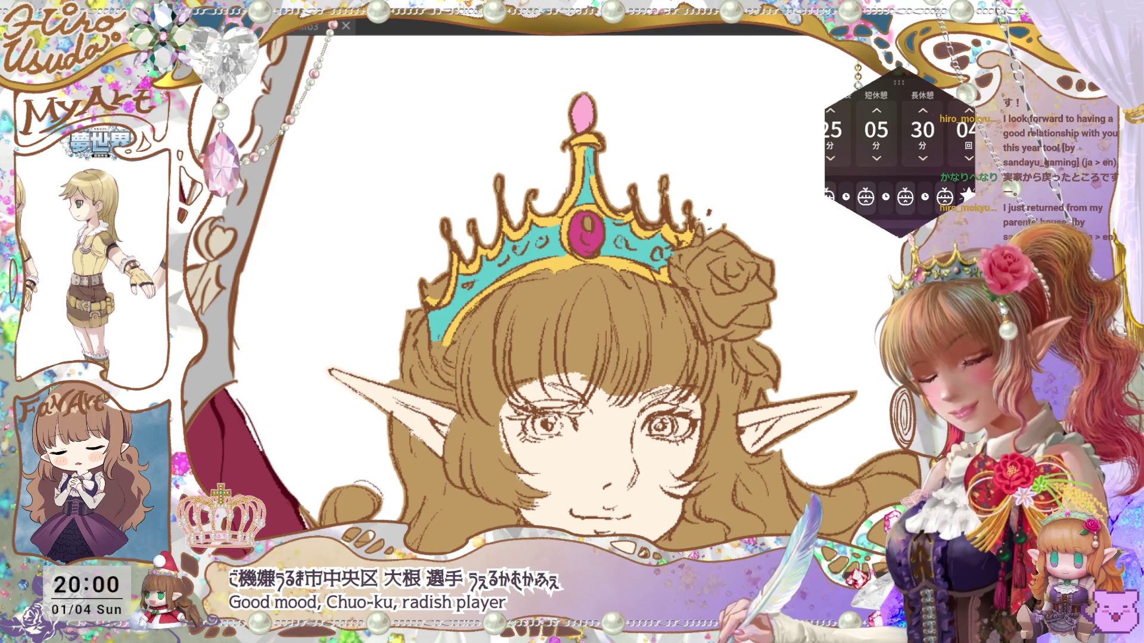
Step: Fill all ten petals of the rose beside the crown with magenta
click(739, 300)
click(750, 313)
click(708, 315)
click(745, 327)
click(682, 277)
click(709, 271)
click(703, 250)
click(727, 240)
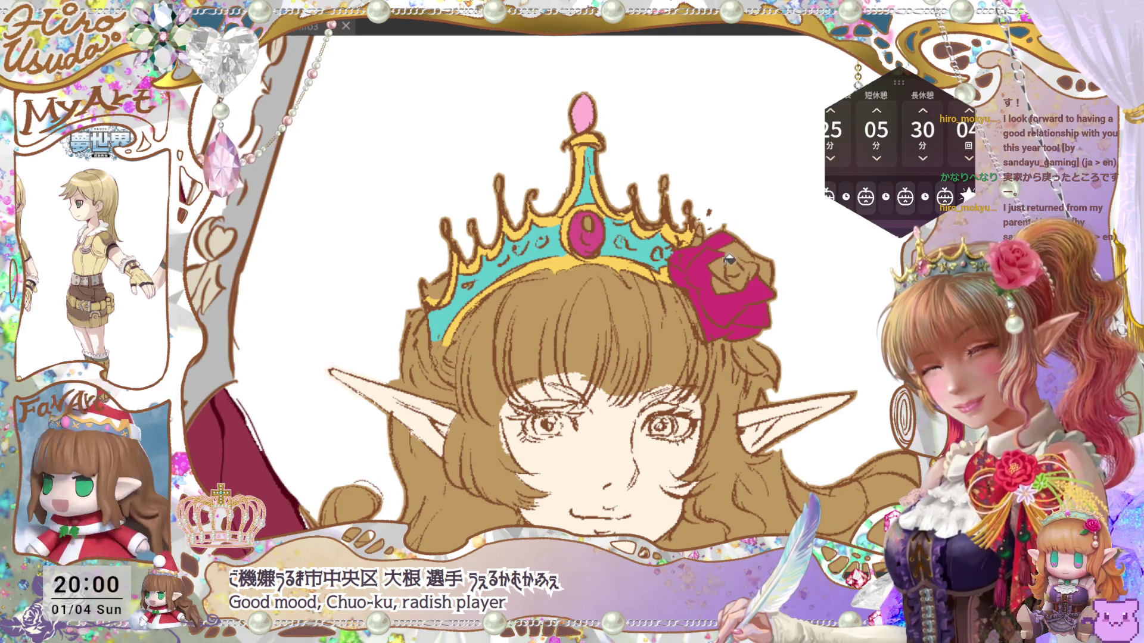
click(739, 269)
click(741, 269)
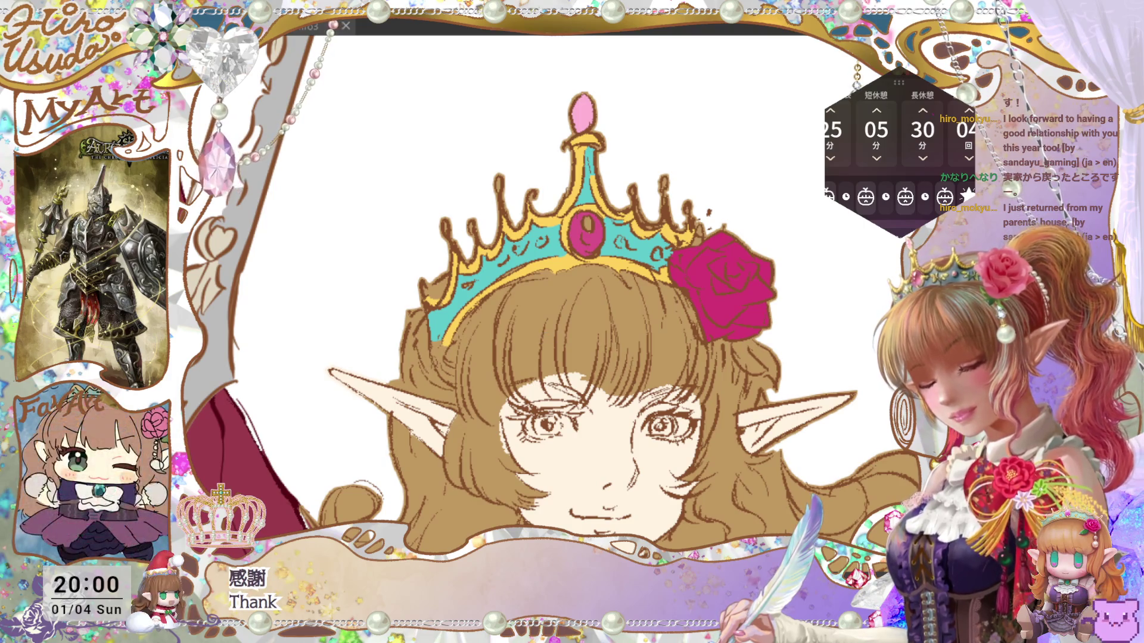
Step: Fill the leaf beside the rose with light green
click(749, 360)
click(769, 351)
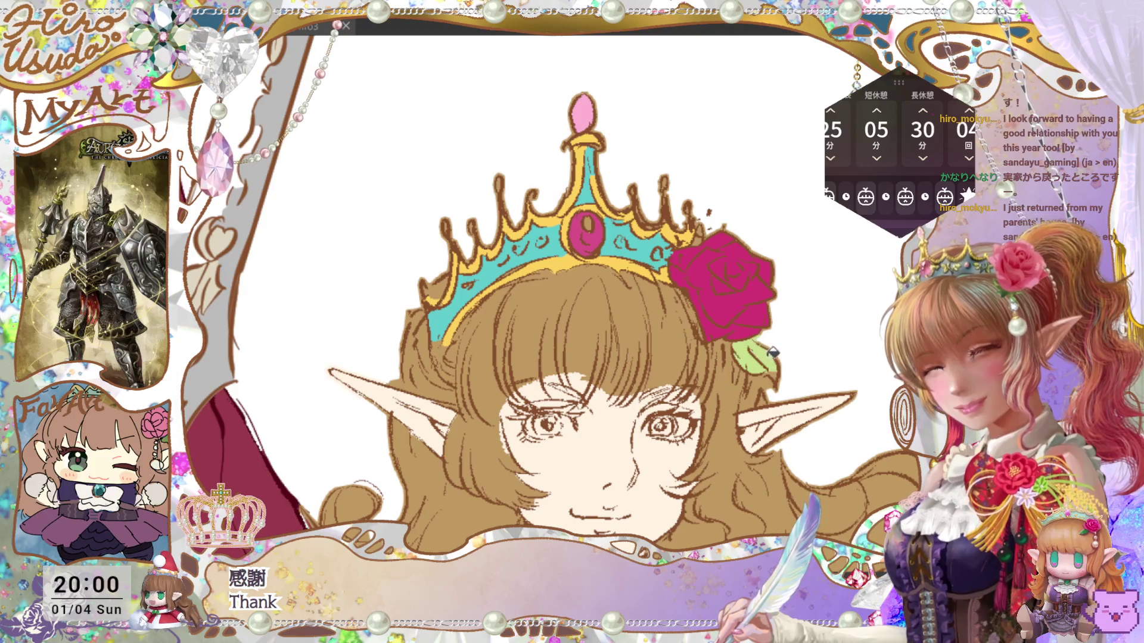
scroll(792, 372, down, 3)
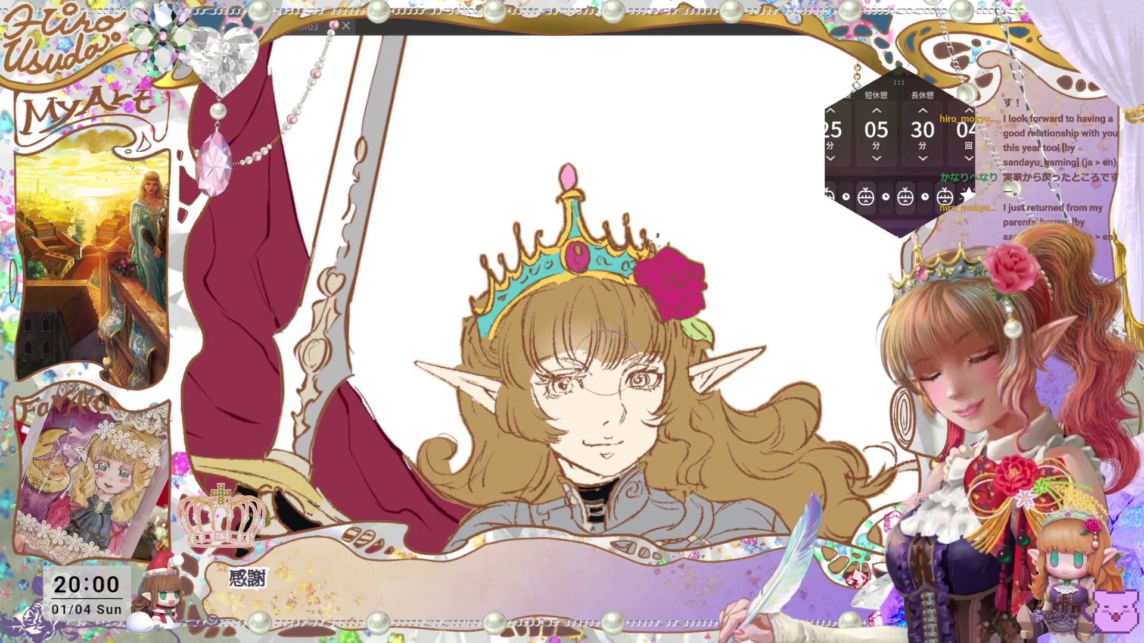
Step: Zoom out to show the full knight and sword, and save the illustration
key(ctrl+minus)
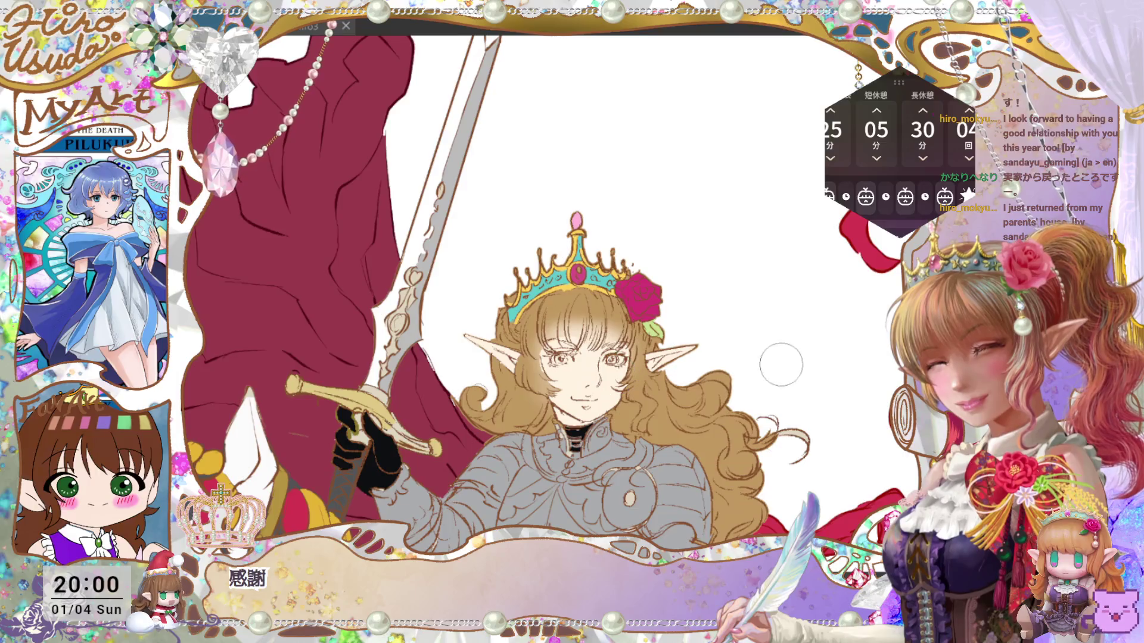
key(ctrl)
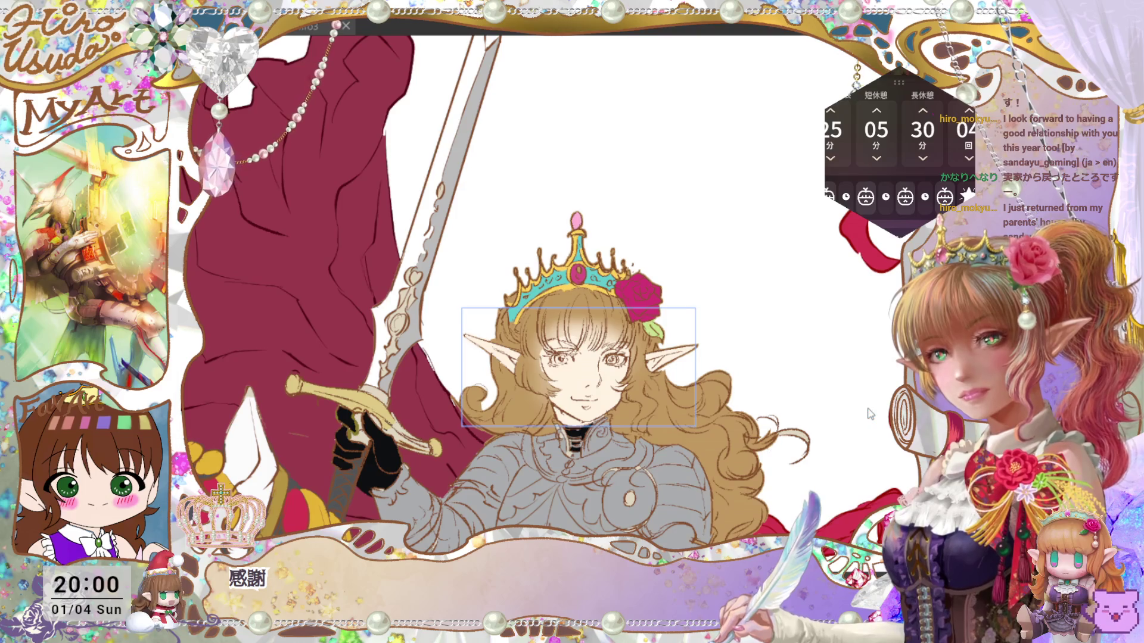
key(ctrl+s)
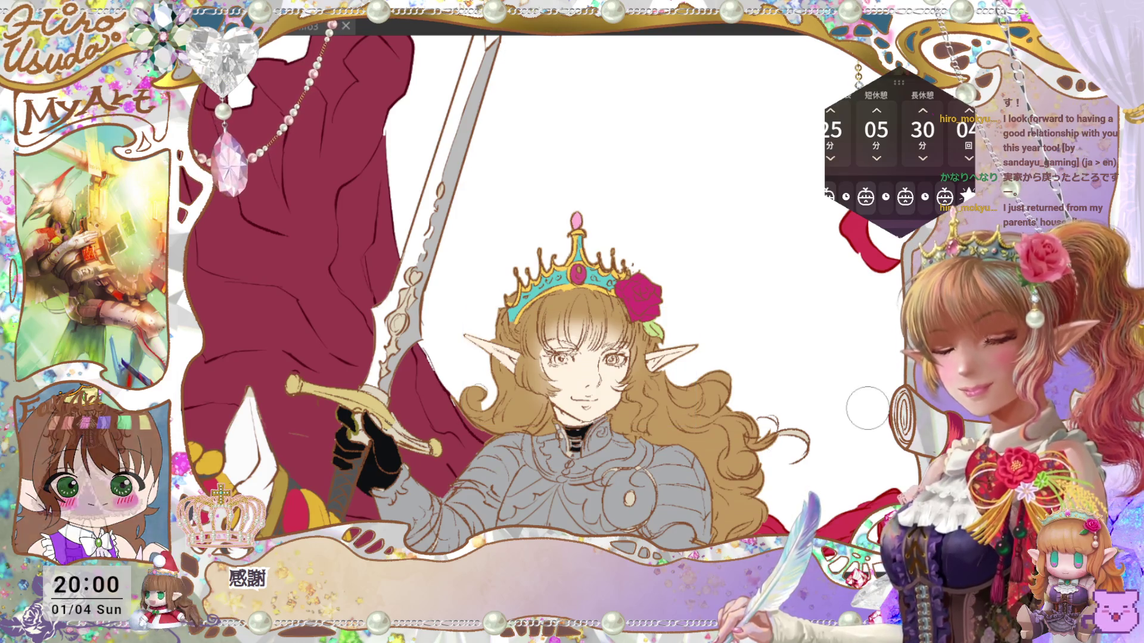
Step: Review the illustration at half size, select around the head and torso, deselect, and save
drag(703, 461, 783, 393)
key(ctrl+0)
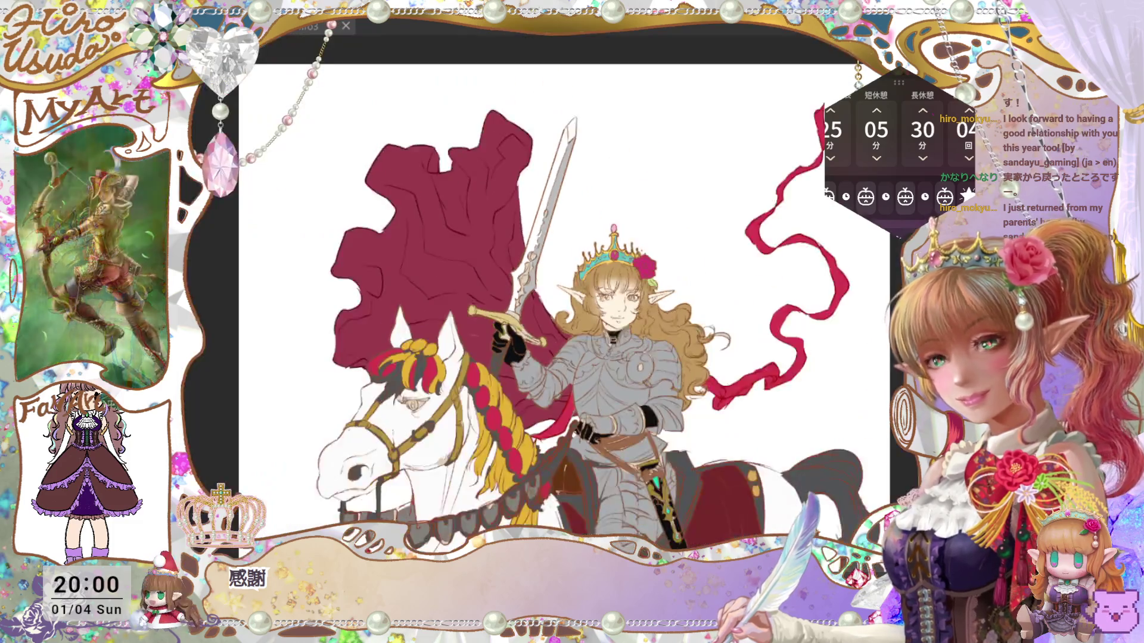
scroll(563, 316, up, 5)
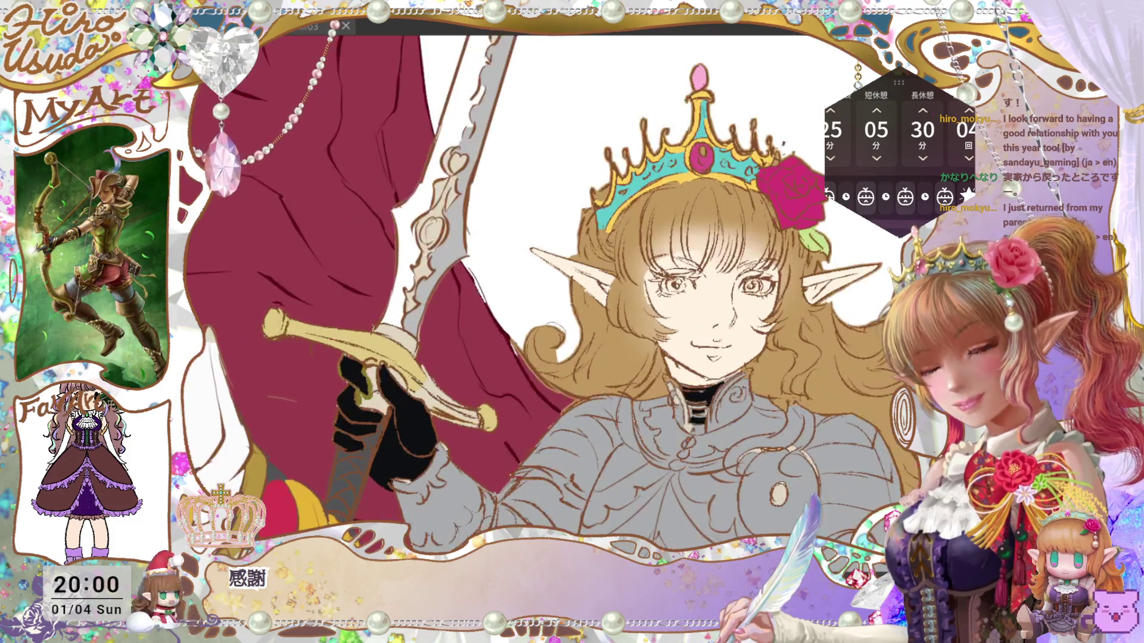
drag(823, 389, 812, 395)
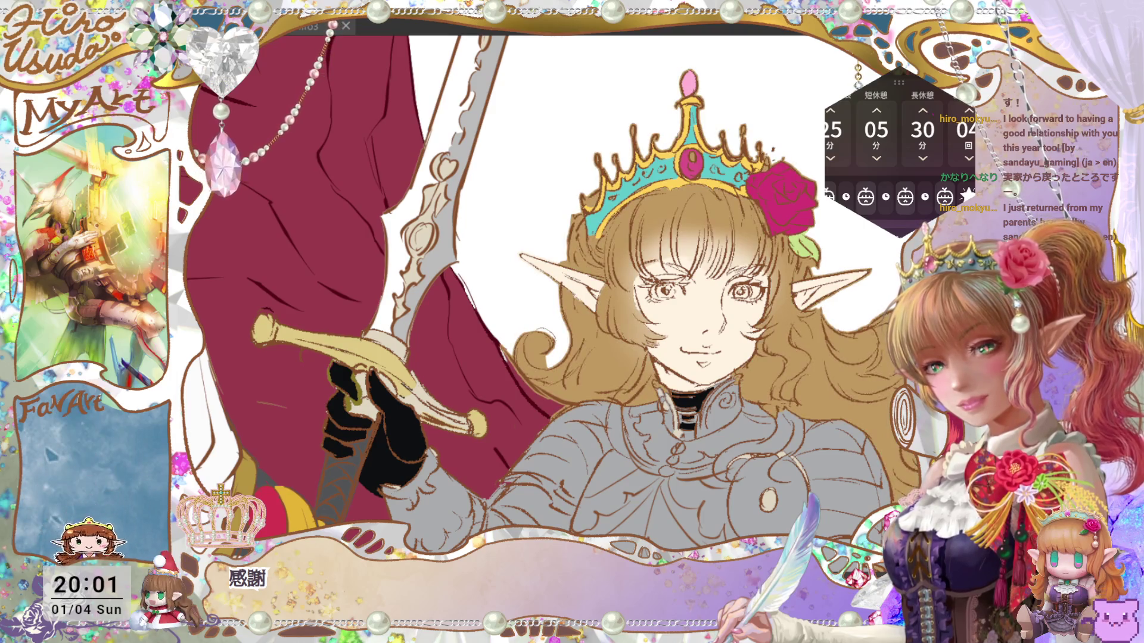
key(ctrl+0)
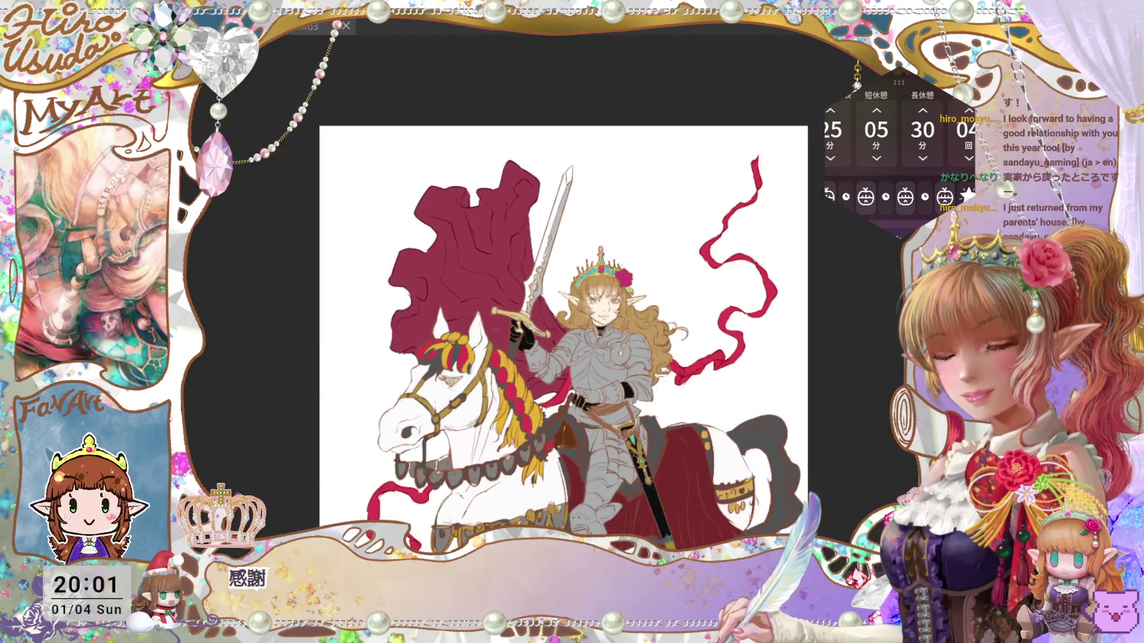
key(ctrl+minus)
scroll(562, 292, up, 3)
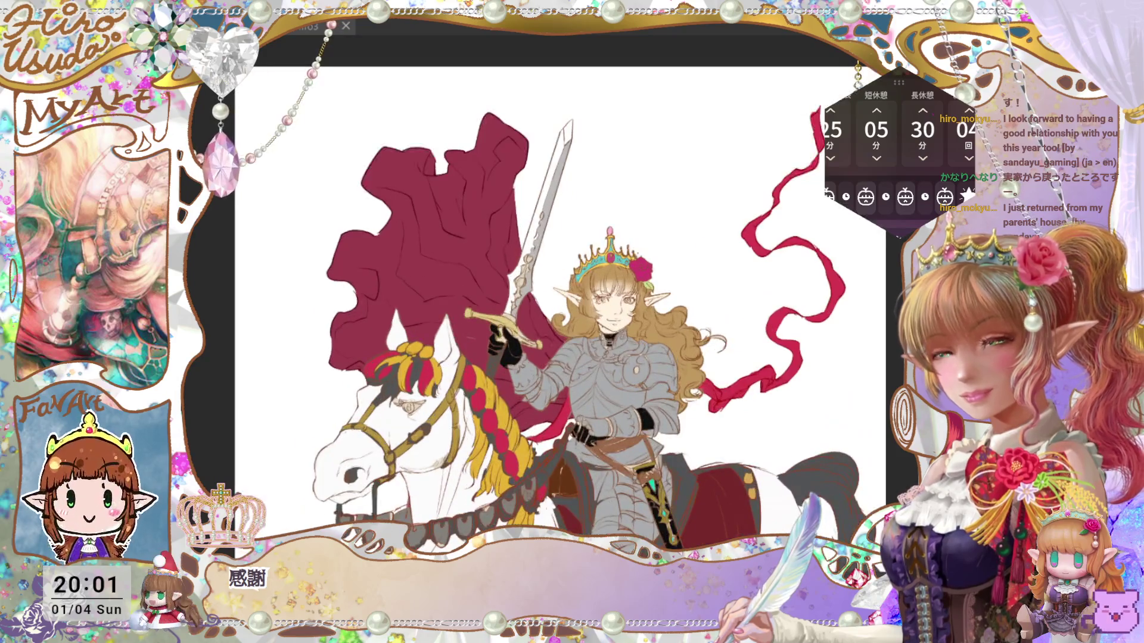
scroll(596, 292, up, 2)
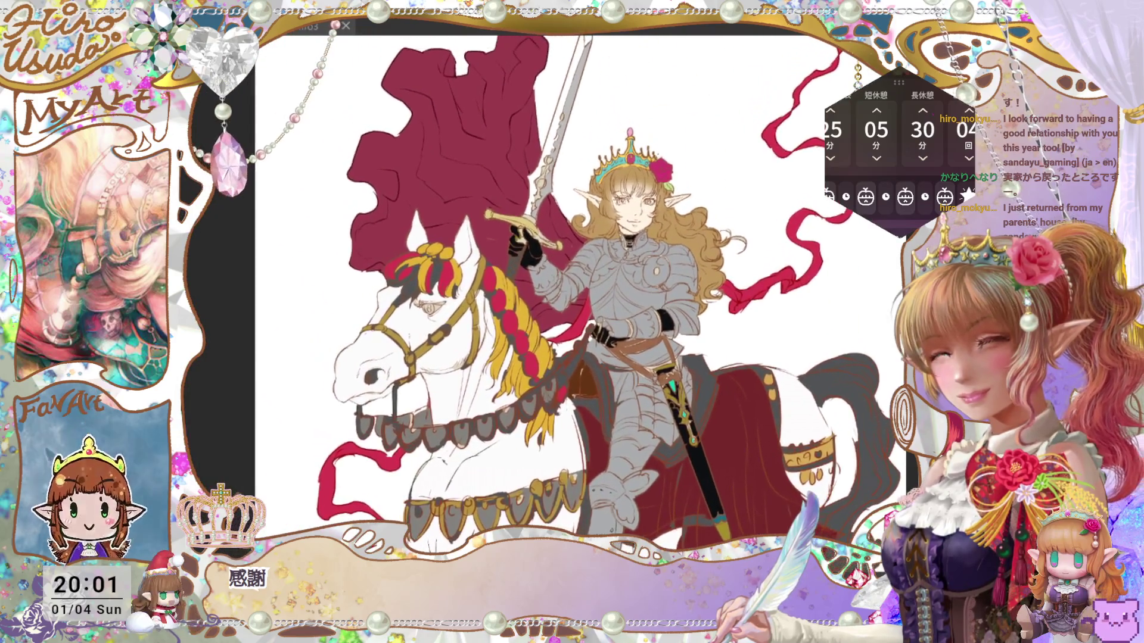
drag(566, 127, 731, 315)
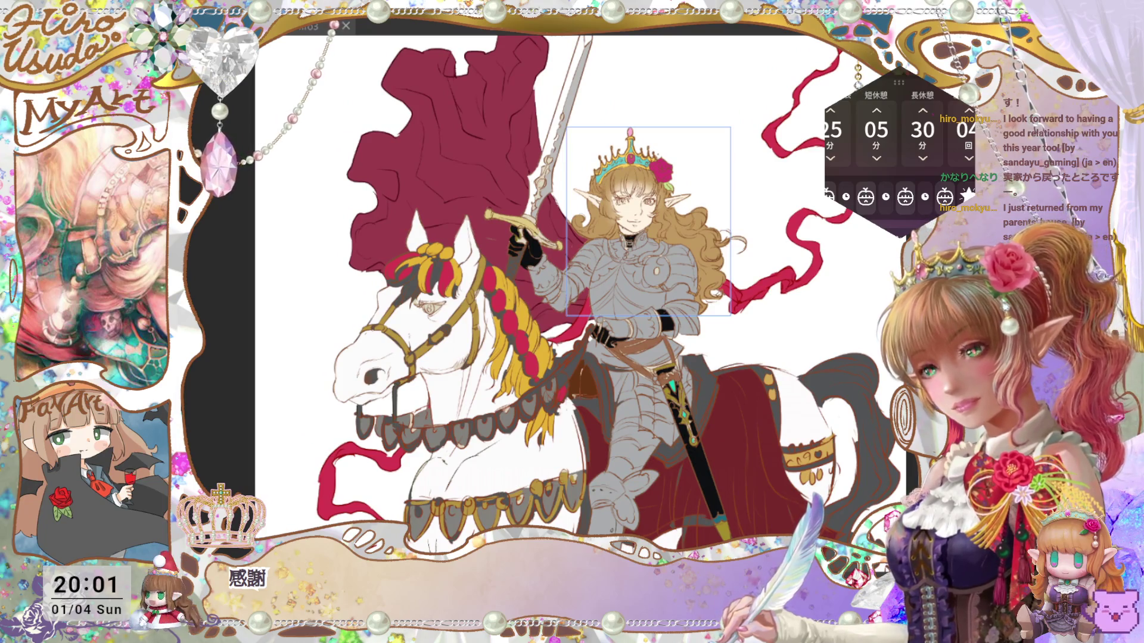
key(ctrl+d)
key(ctrl+s)
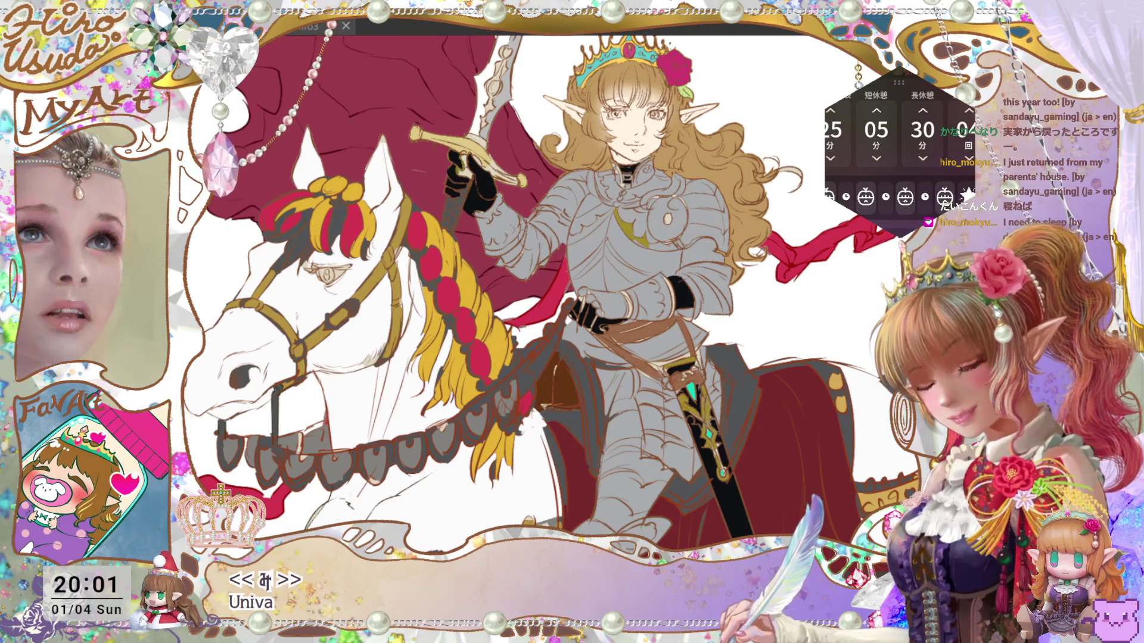
Step: Fill the sword sheath and the armour's chest band with yellow
key(alt+BackSpace)
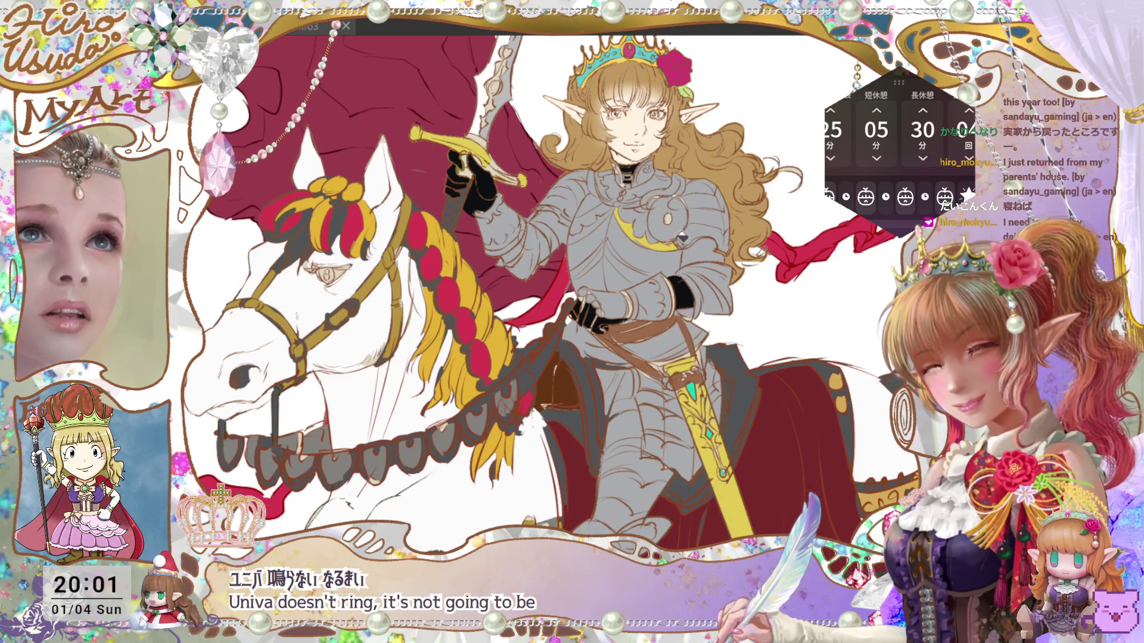
click(598, 220)
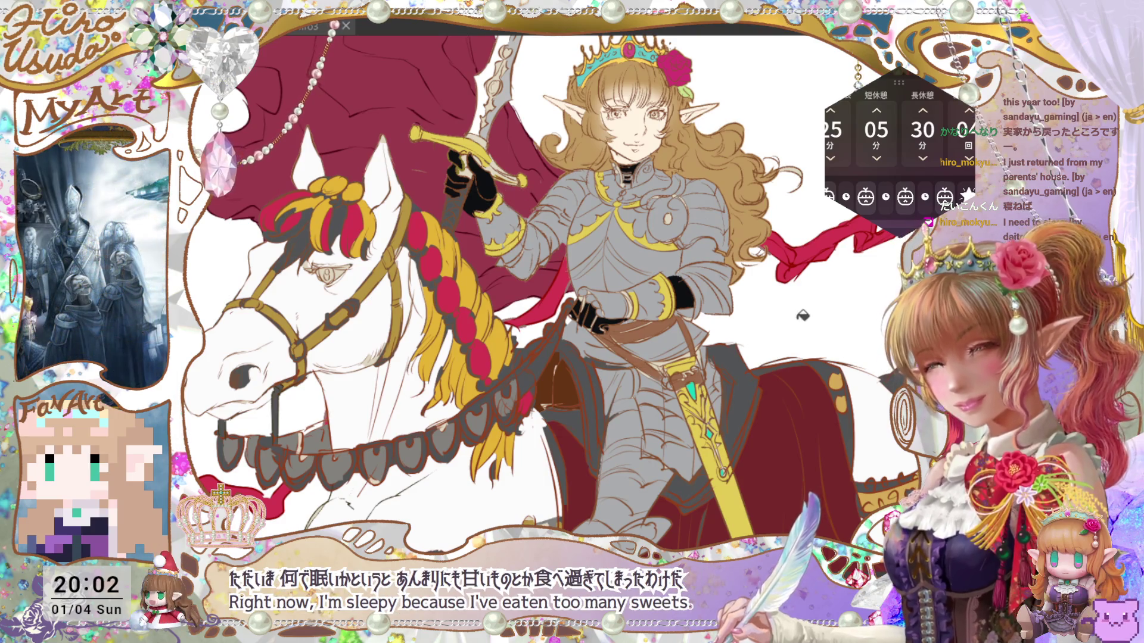
scroll(554, 292, down, 5)
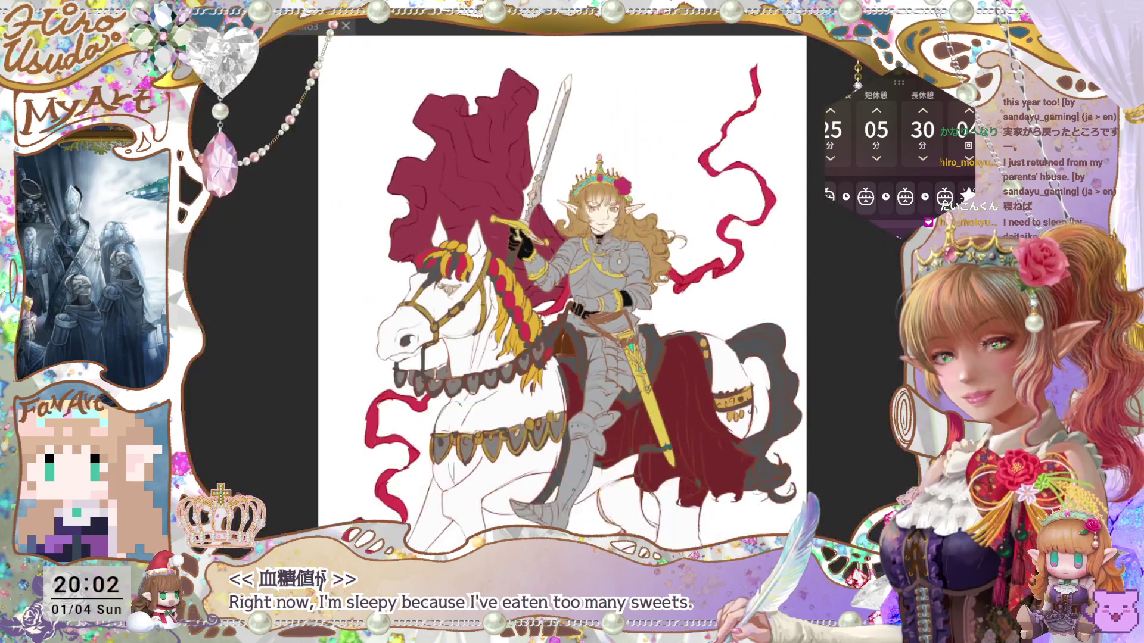
scroll(554, 292, up, 5)
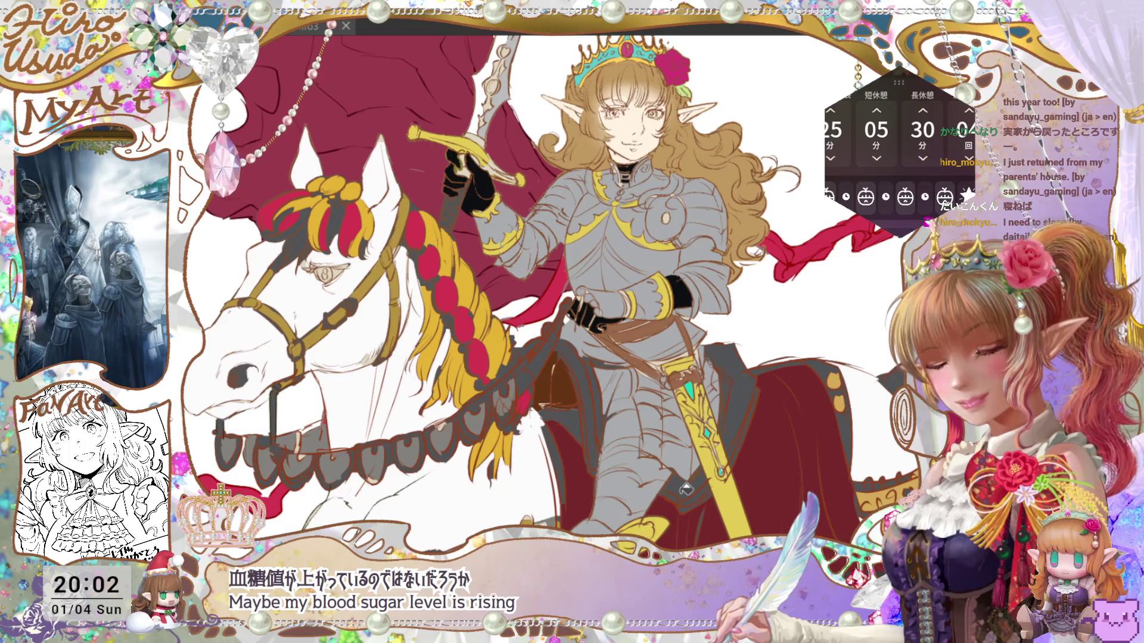
scroll(686, 490, down, 3)
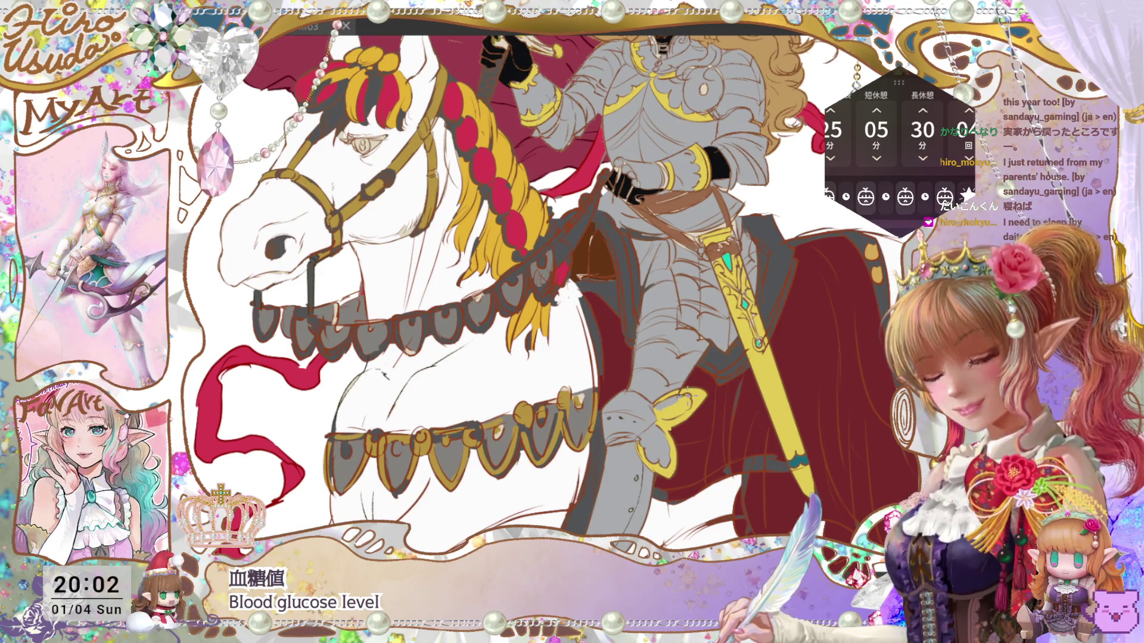
Step: Undo and redo the yellow fills, then check the whole illustration and a zoomed view
key(ctrl+z)
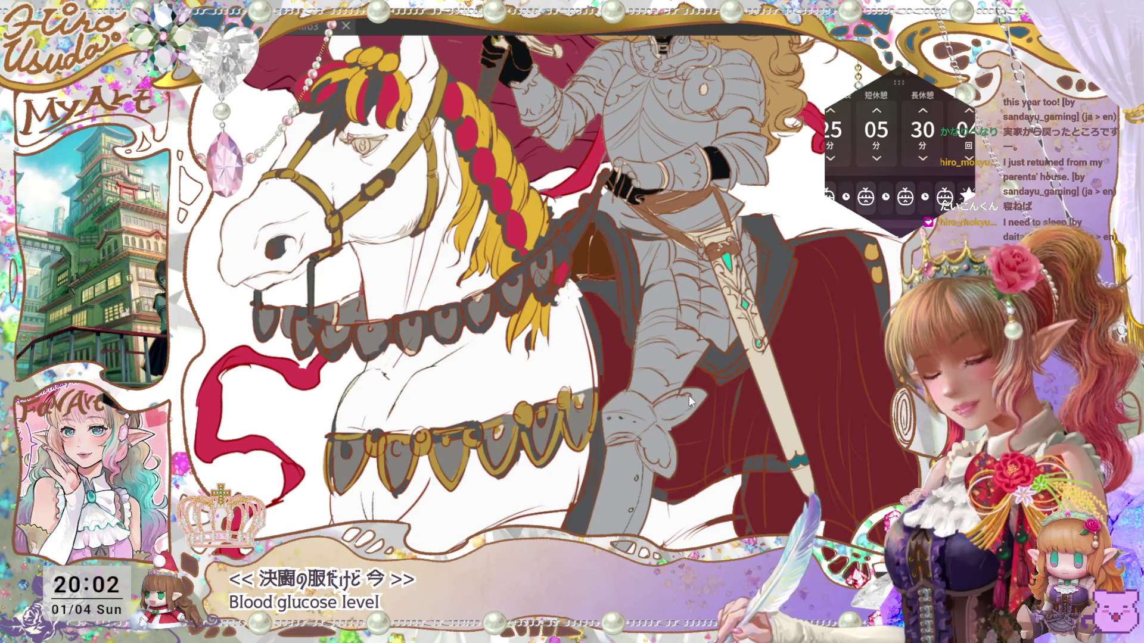
key(ctrl+y)
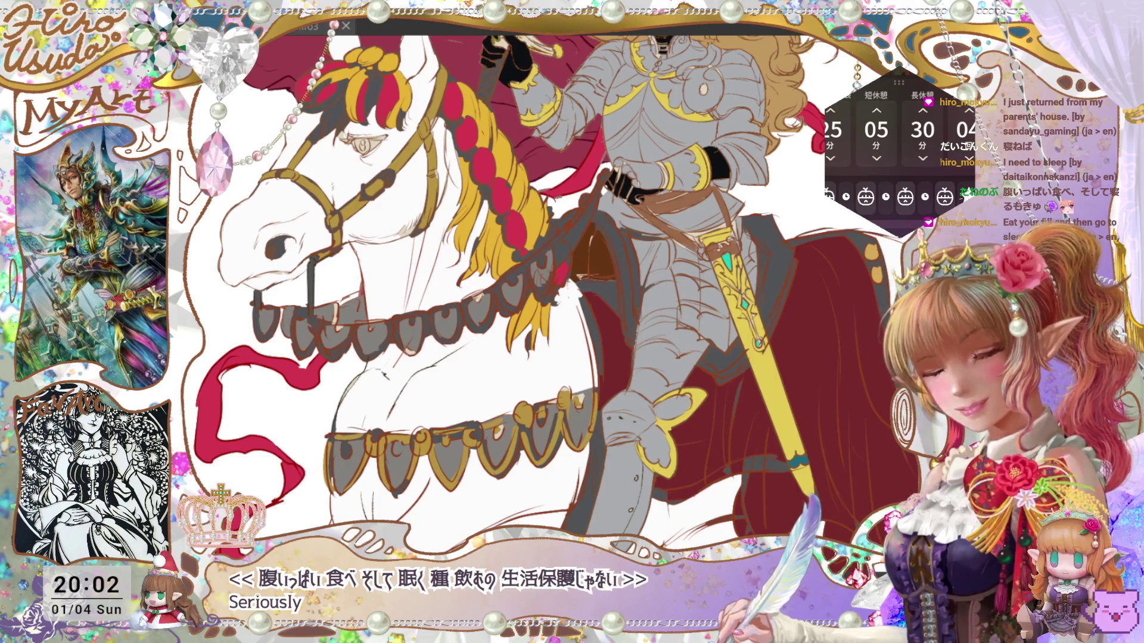
key(ctrl+0)
key(ctrl+plus)
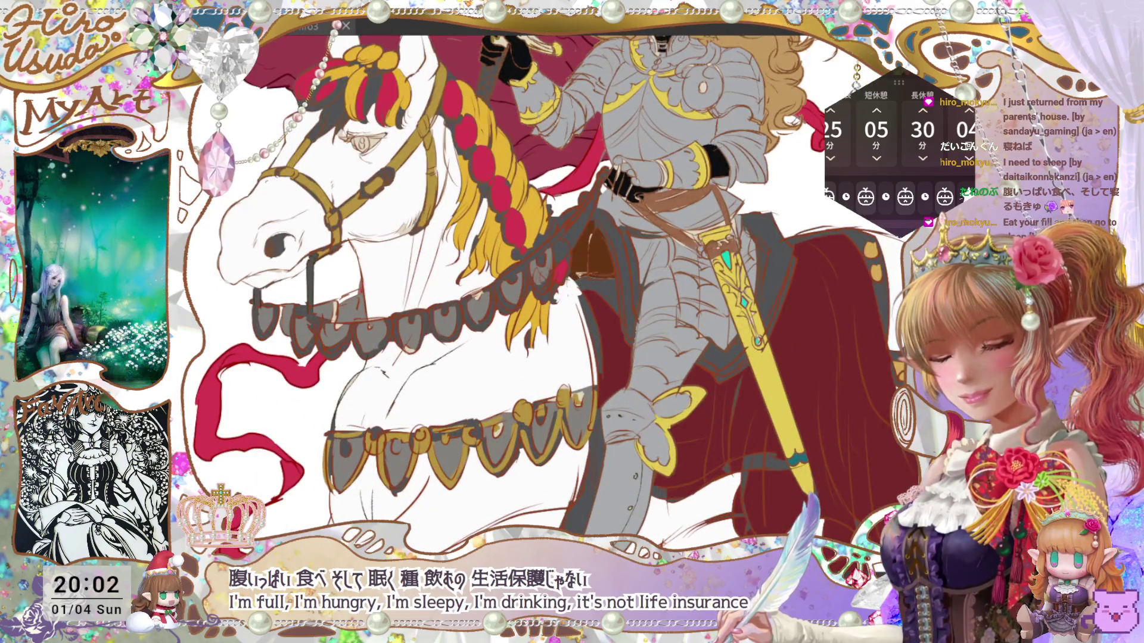
scroll(524, 297, up, 5)
scroll(535, 290, down, 1)
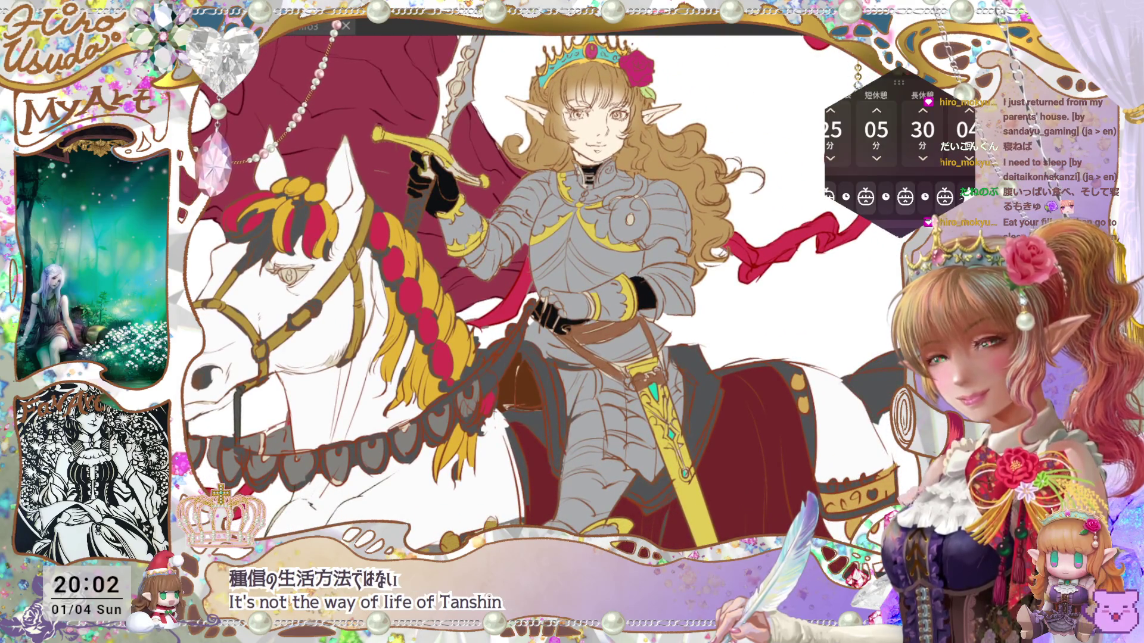
scroll(536, 292, down, 2)
key(ctrl+0)
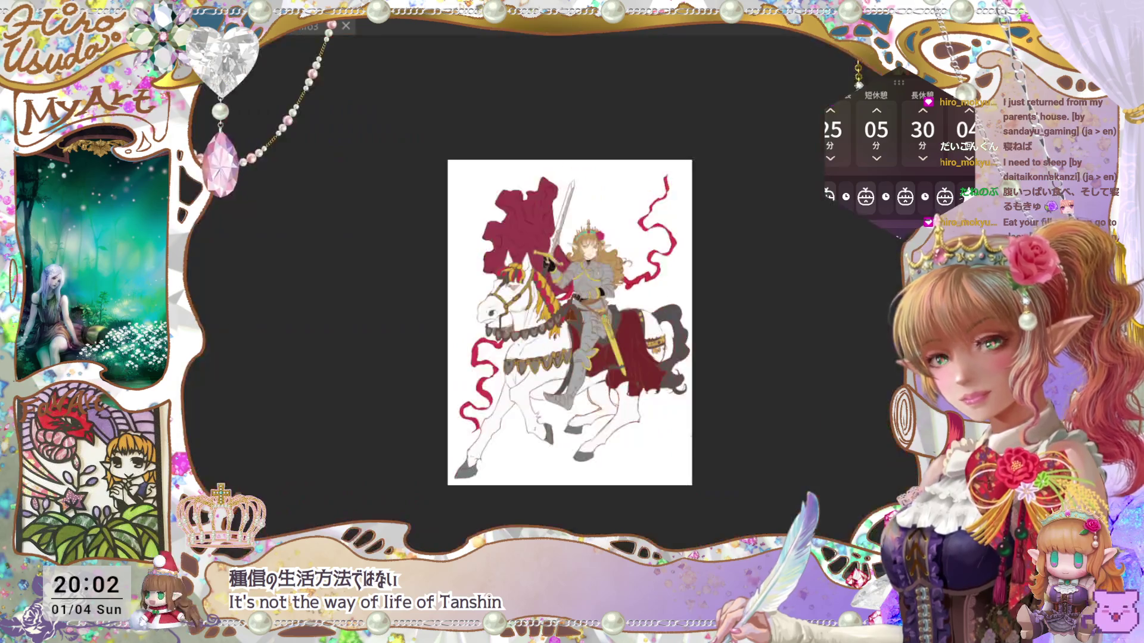
Step: Paint dark shading beside the knight's leg and fill the patch behind it dark
scroll(569, 322, down, 5)
scroll(570, 322, up, 8)
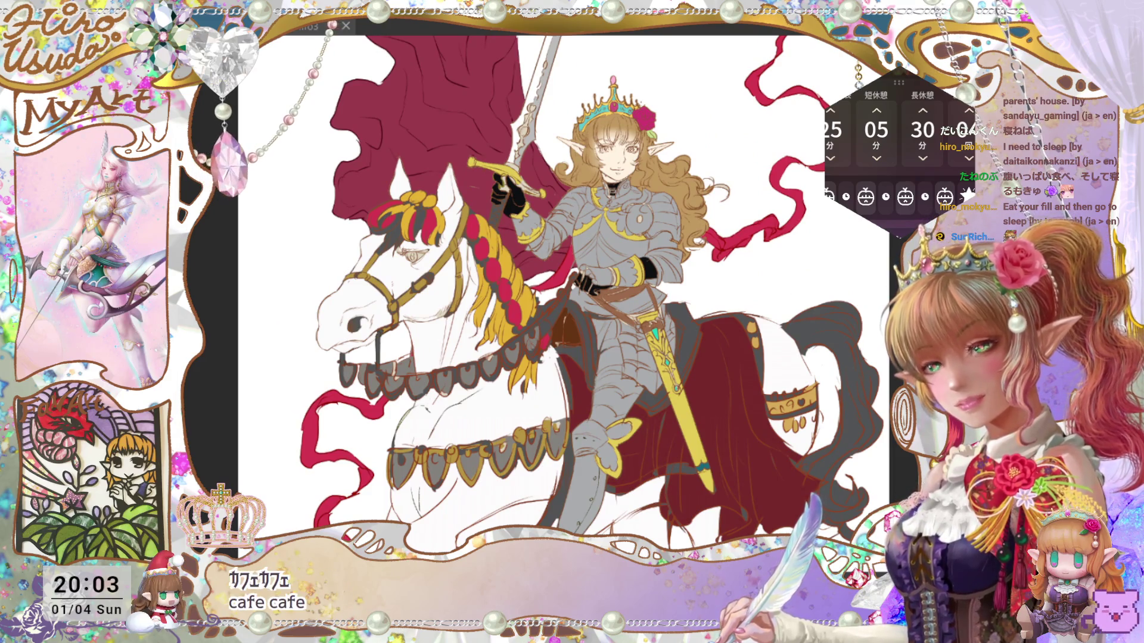
scroll(569, 322, down, 3)
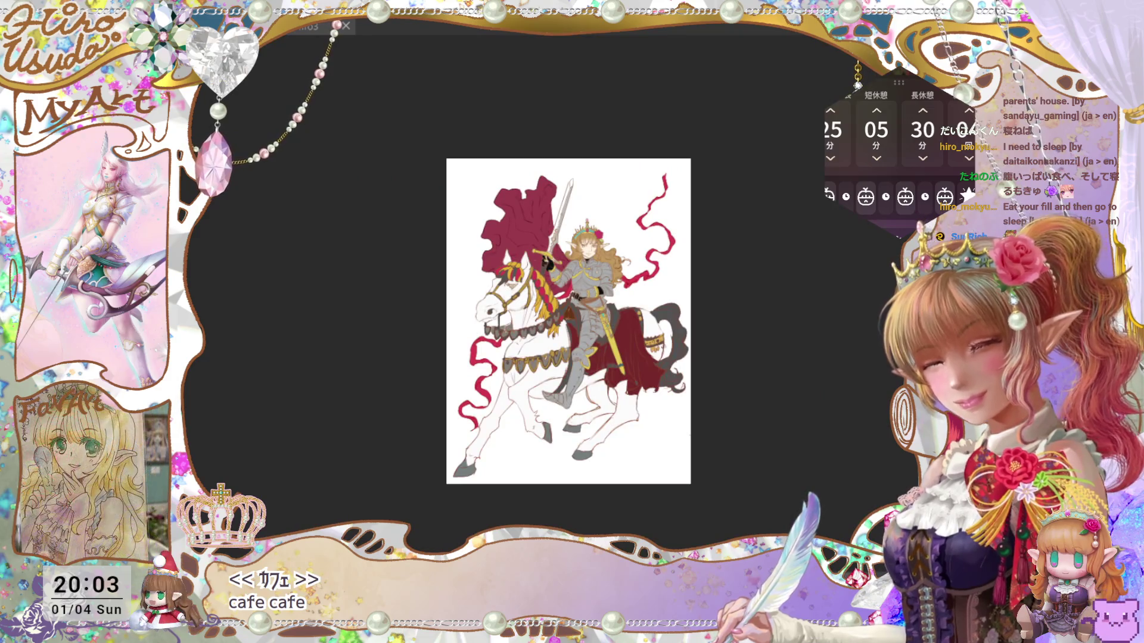
scroll(569, 322, up, 3)
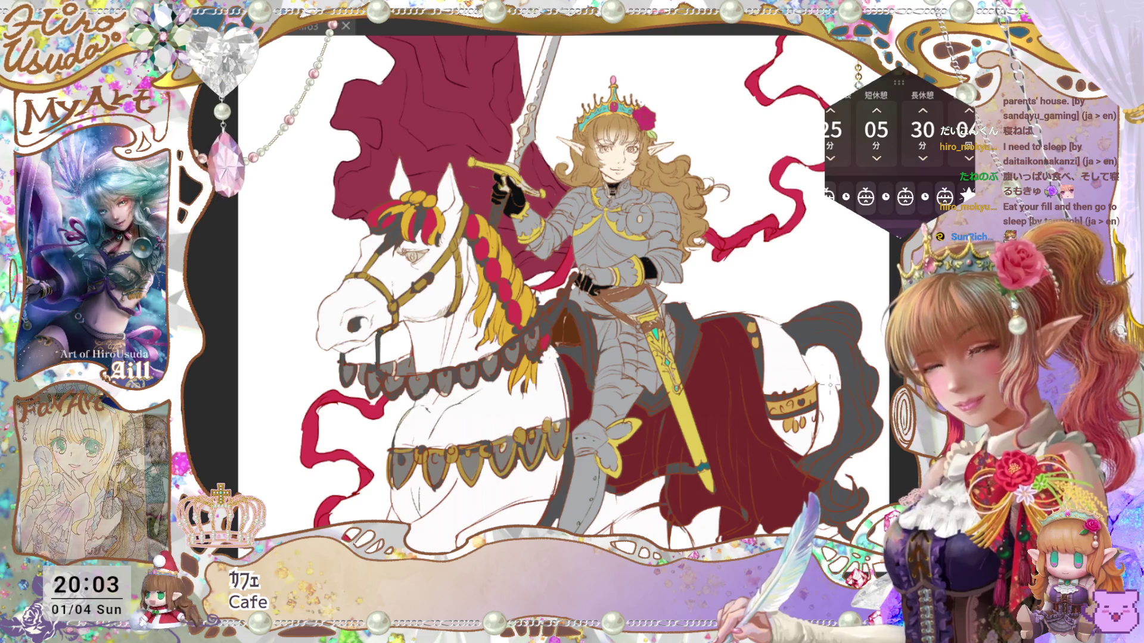
drag(642, 427, 637, 426)
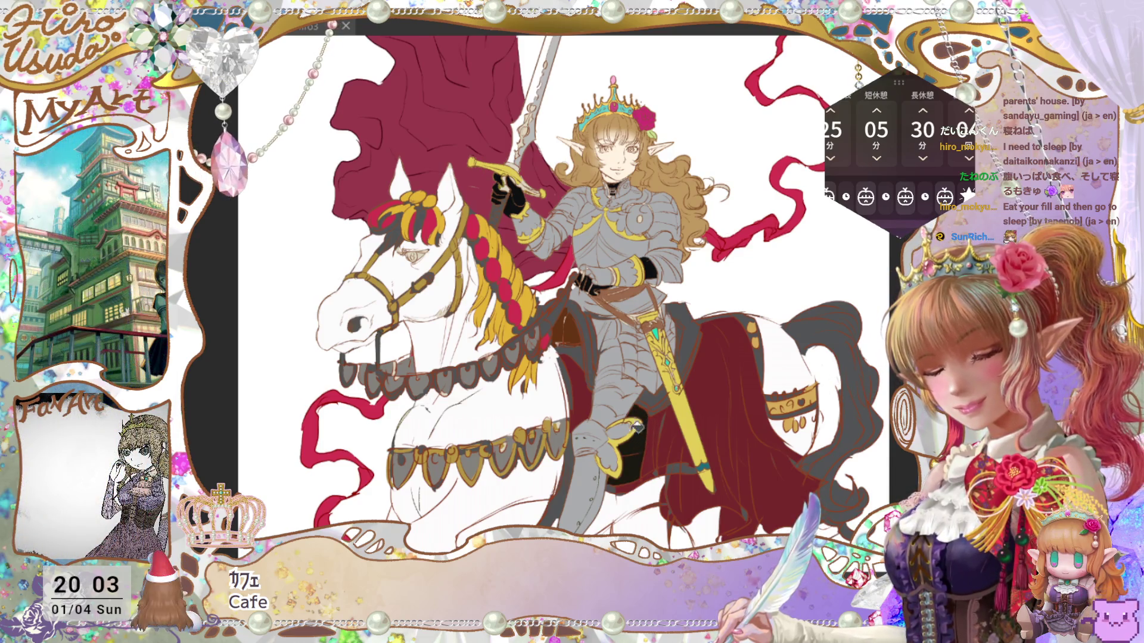
click(593, 395)
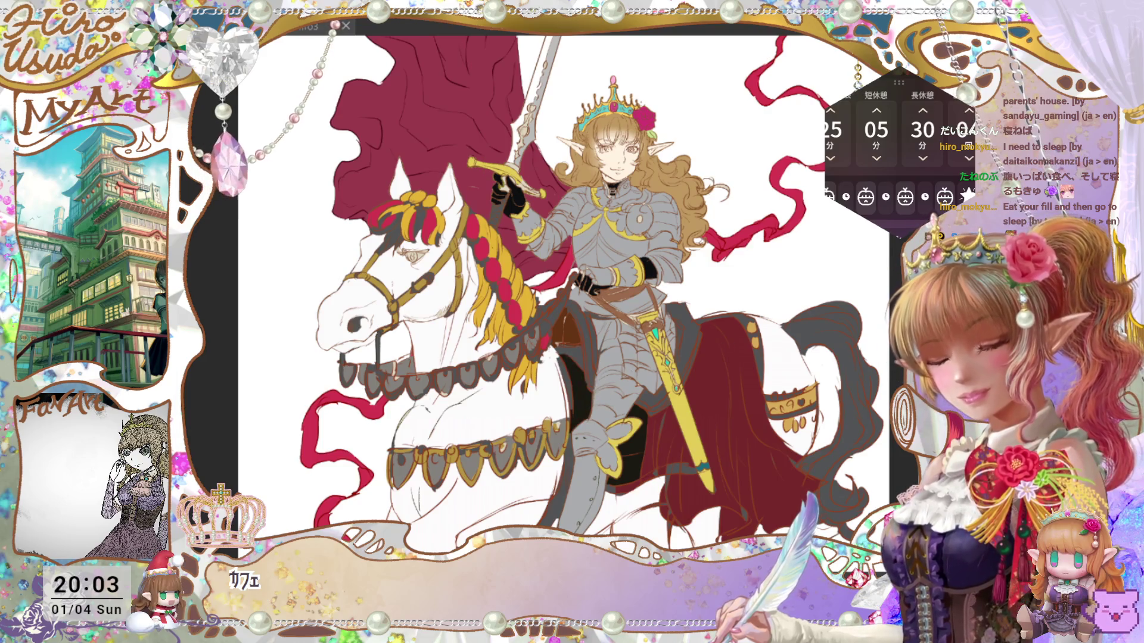
Step: Fit and re-zoom the view, then undo to bring back the Mokyu arch, pillars and banner layer
key(ctrl+0)
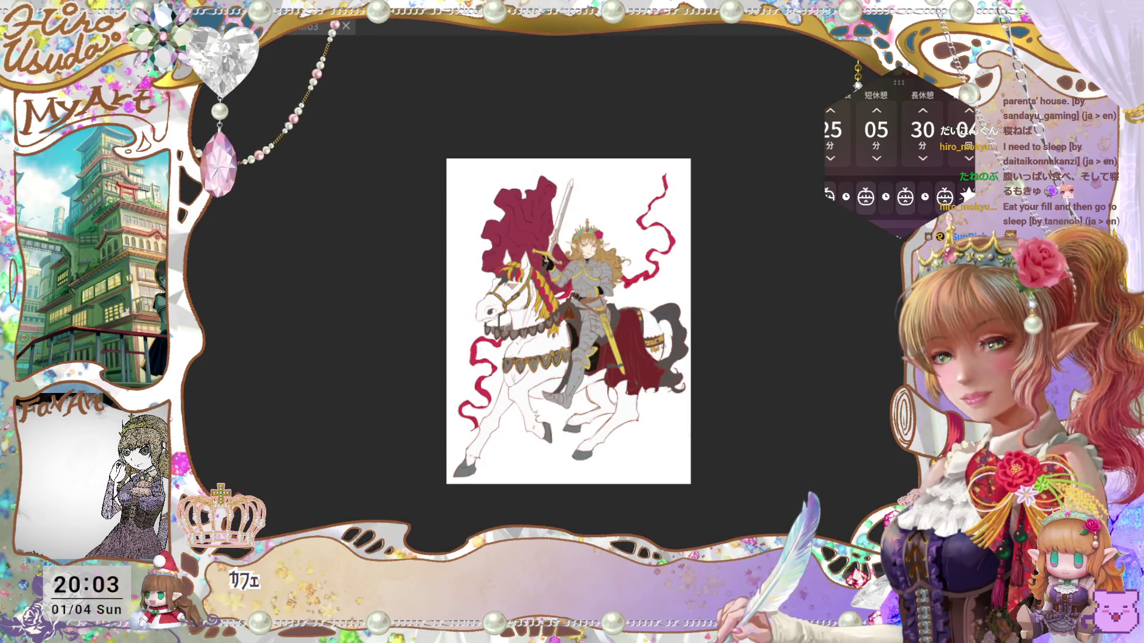
key(ctrl+plus)
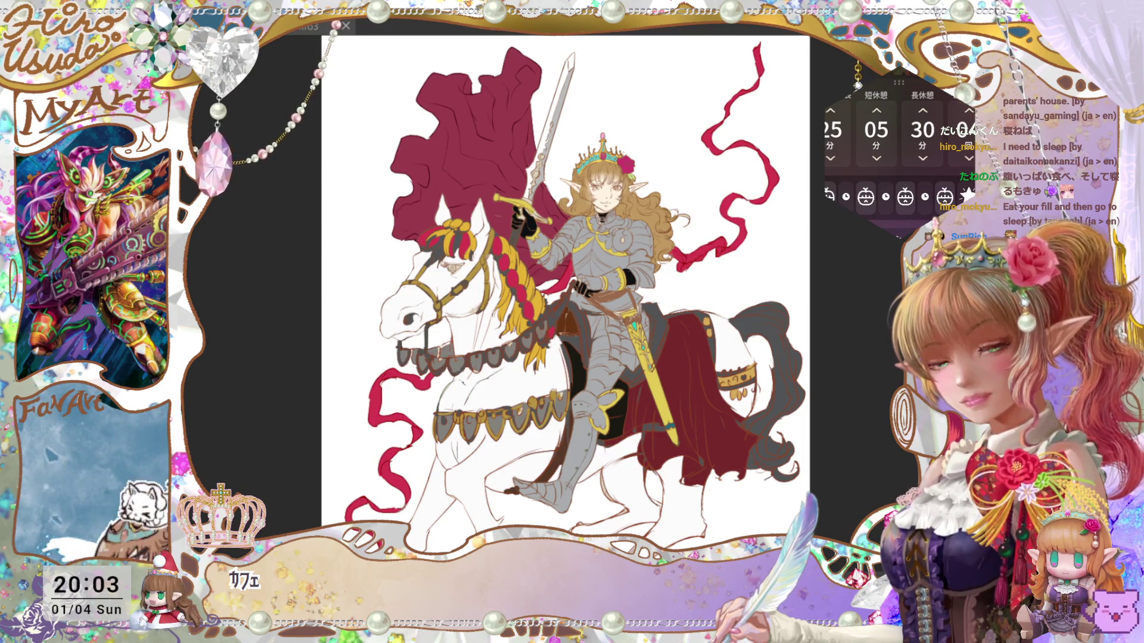
key(ctrl+z)
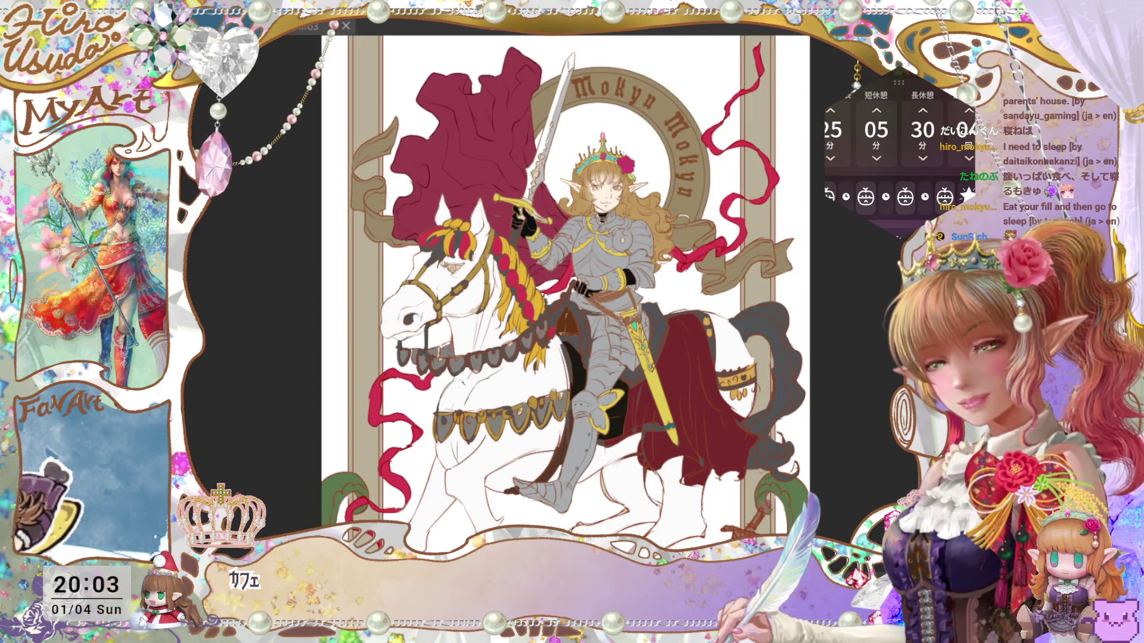
Step: Select the entire canvas, save the illustration, and fit it to the window
key(ctrl+minus)
key(ctrl+plus)
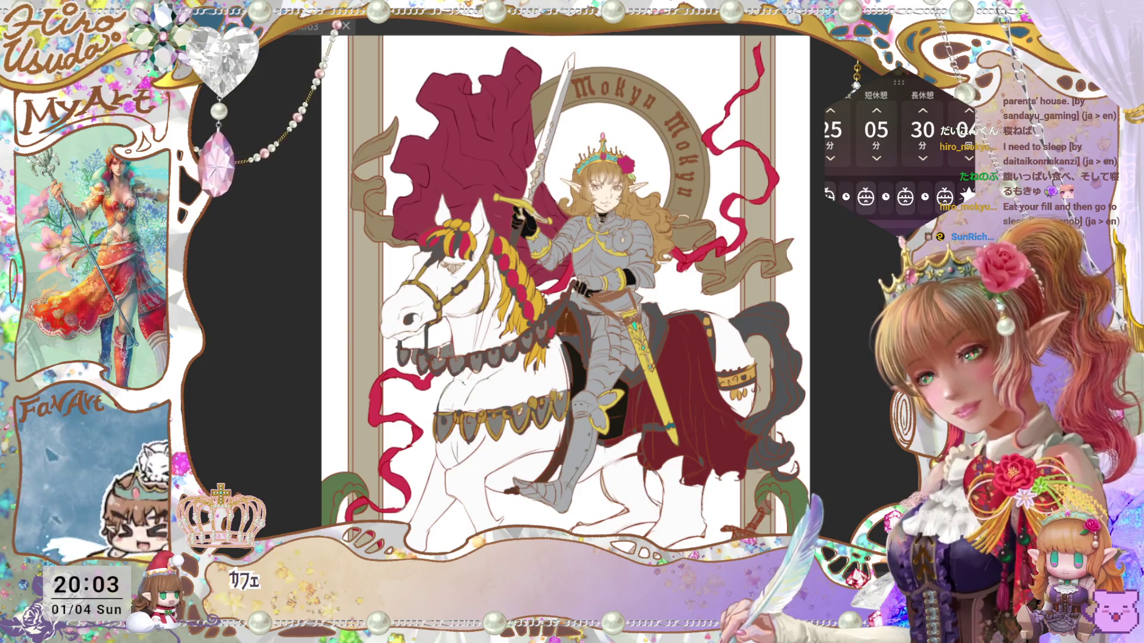
key(ctrl+a)
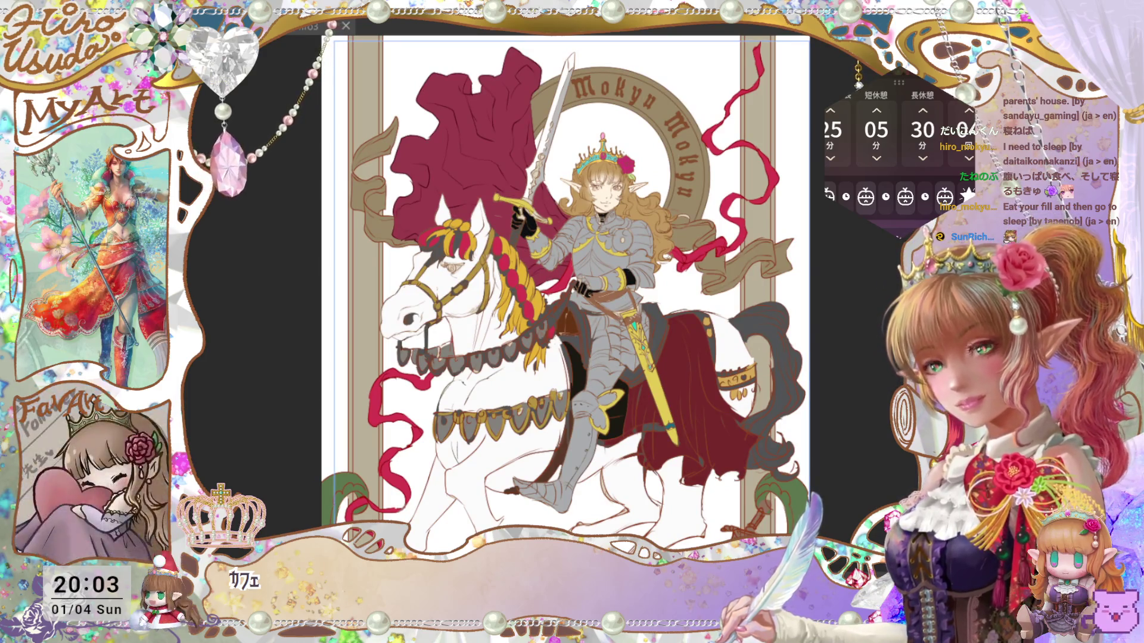
key(ctrl+s)
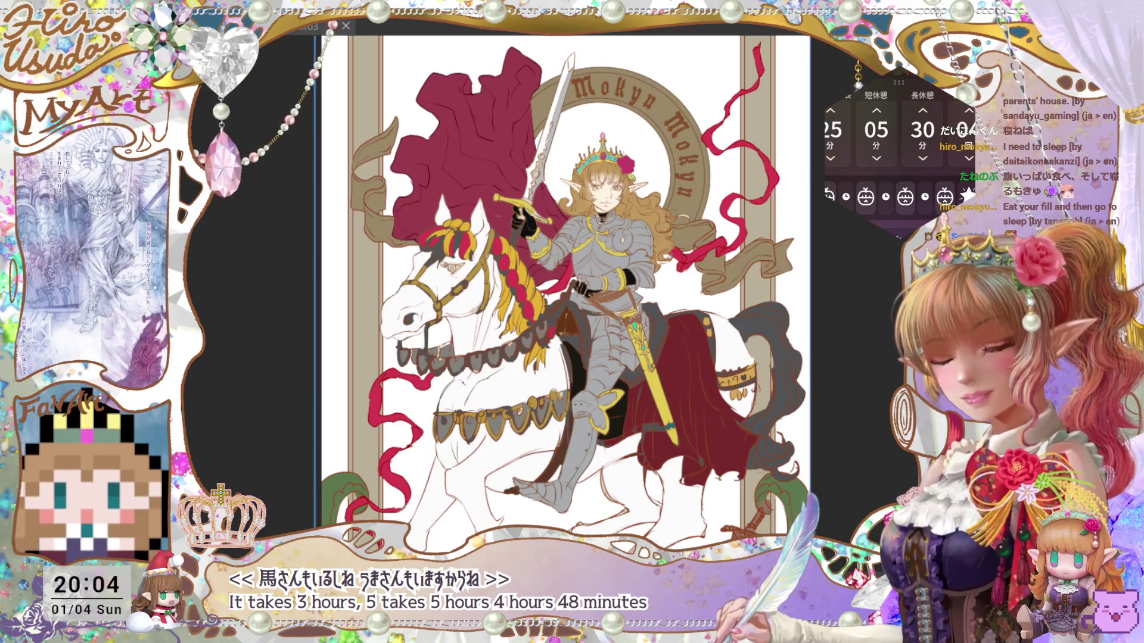
key(ctrl+s)
key(ctrl+0)
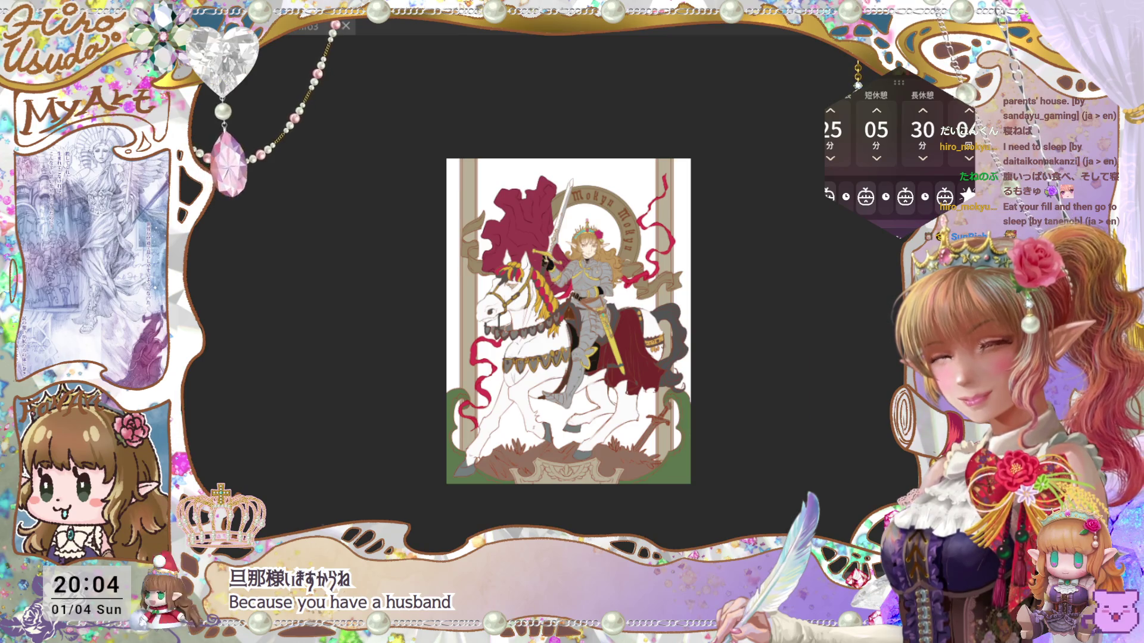
key(ctrl+plus)
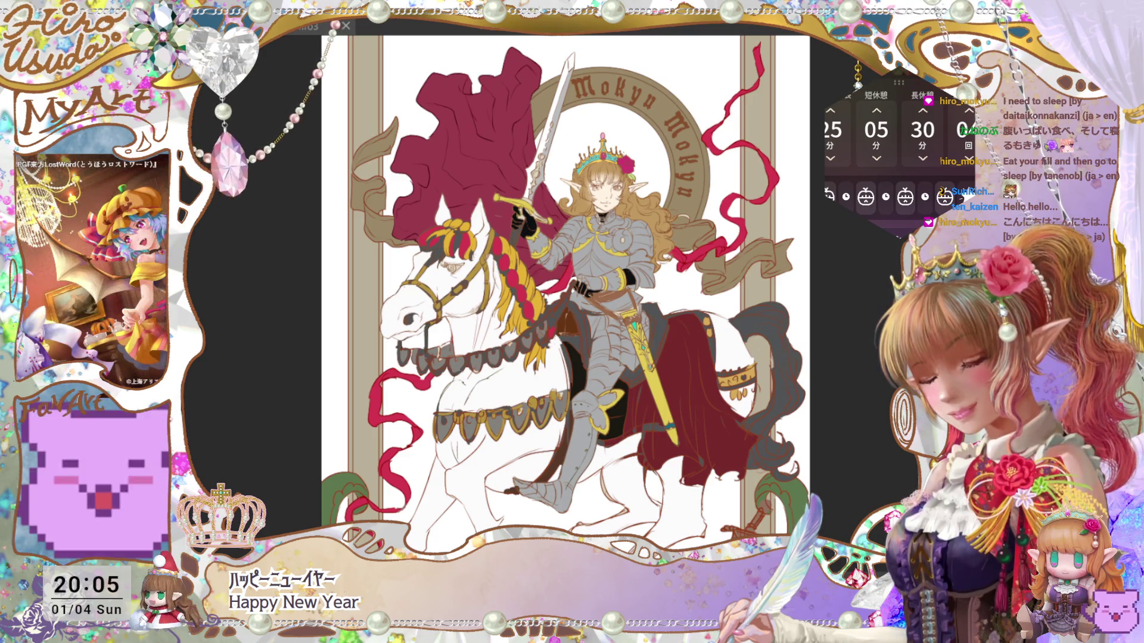
key(alt+BackSpace)
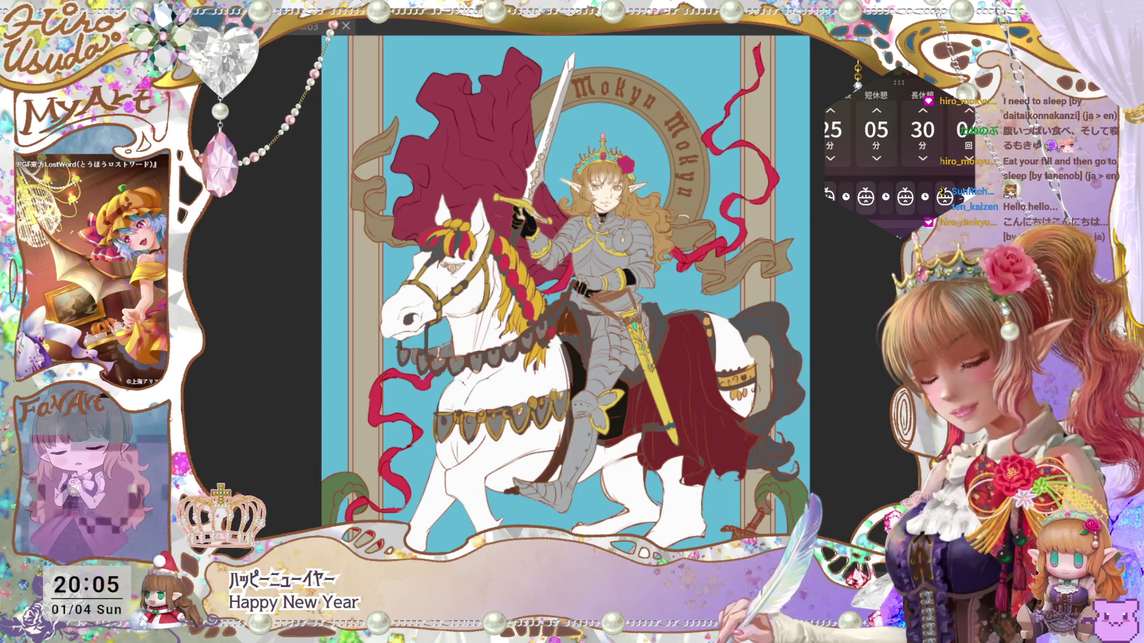
Step: Make the blue background paler, save, and compare by undoing and redoing the colour change
key(alt+BackSpace)
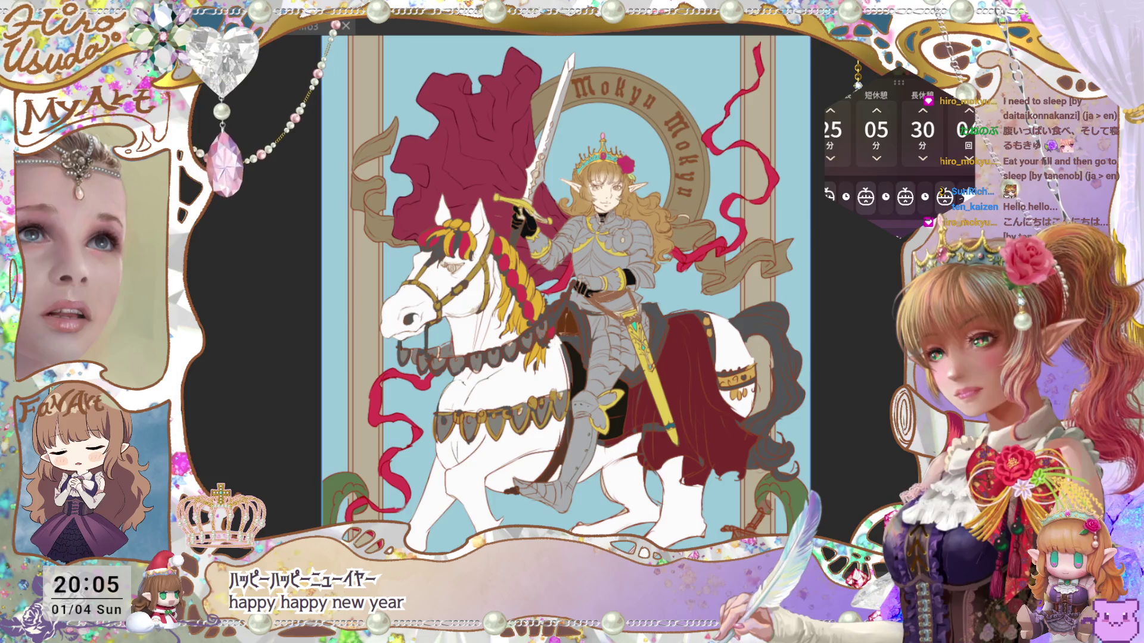
key(ctrl+s)
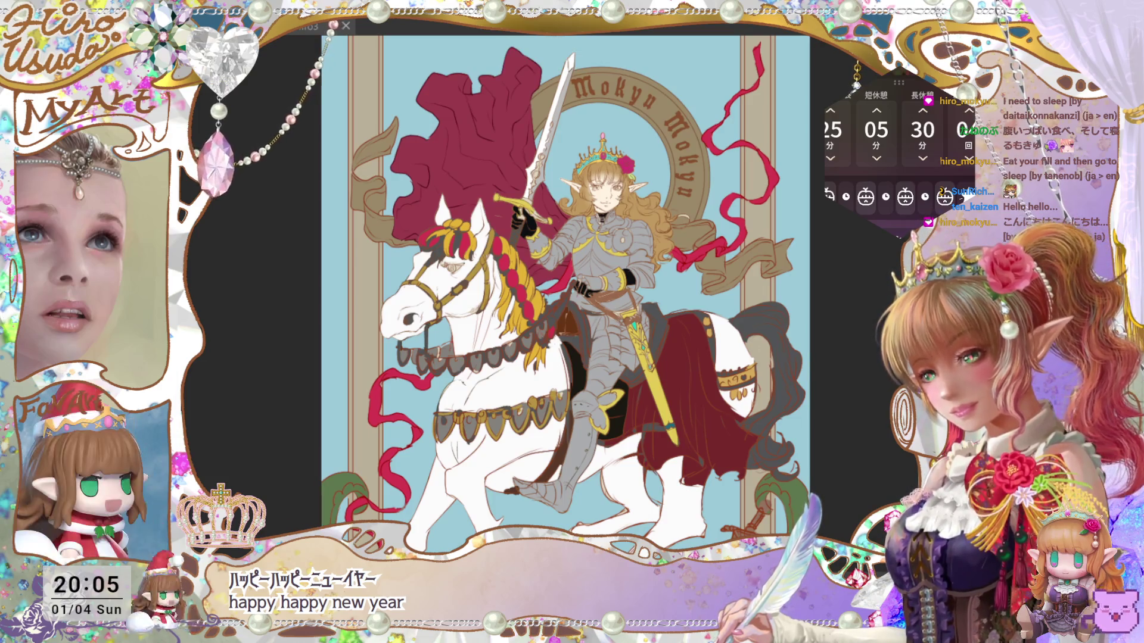
key(ctrl+z)
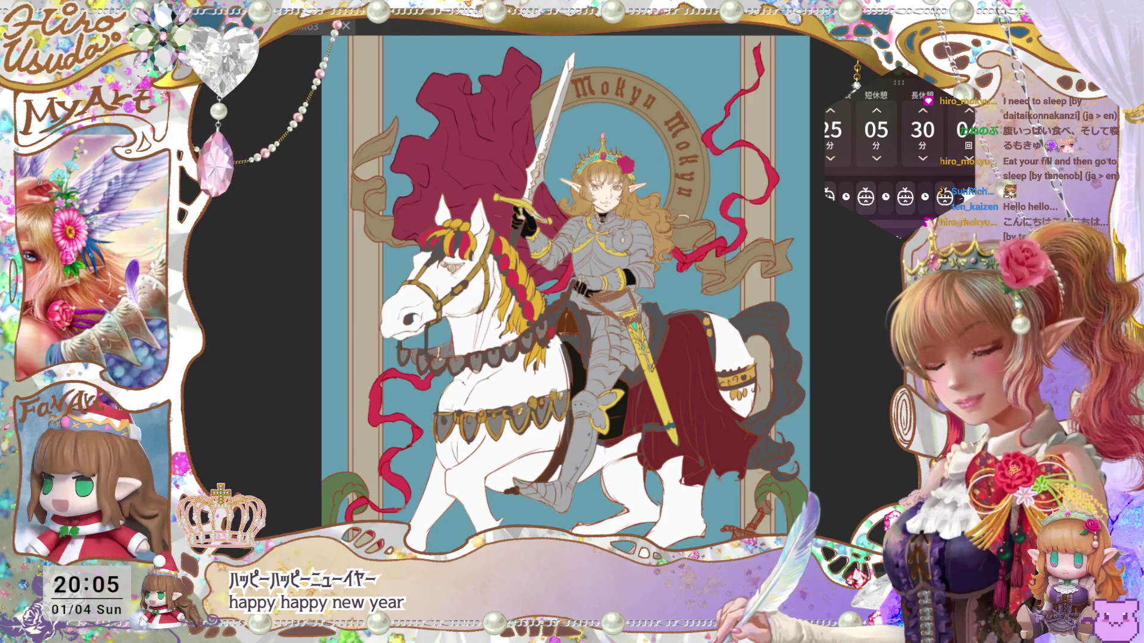
key(ctrl+y)
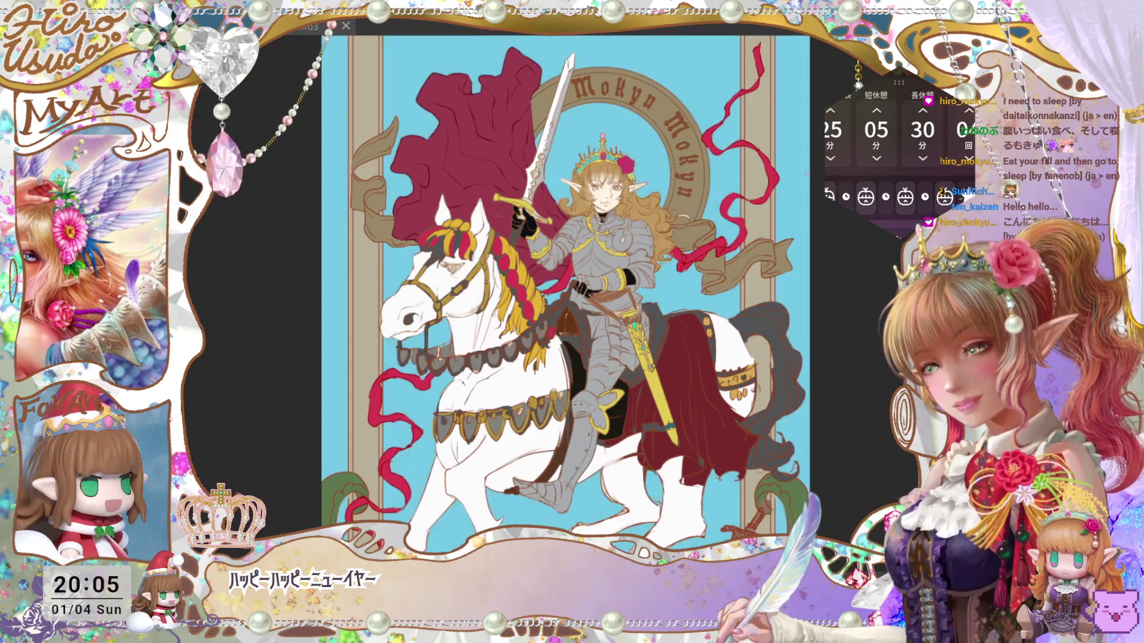
Step: Check the whole picture at a smaller zoom and save the illustration again
key(ctrl+minus)
key(ctrl+minus)
key(ctrl+minus)
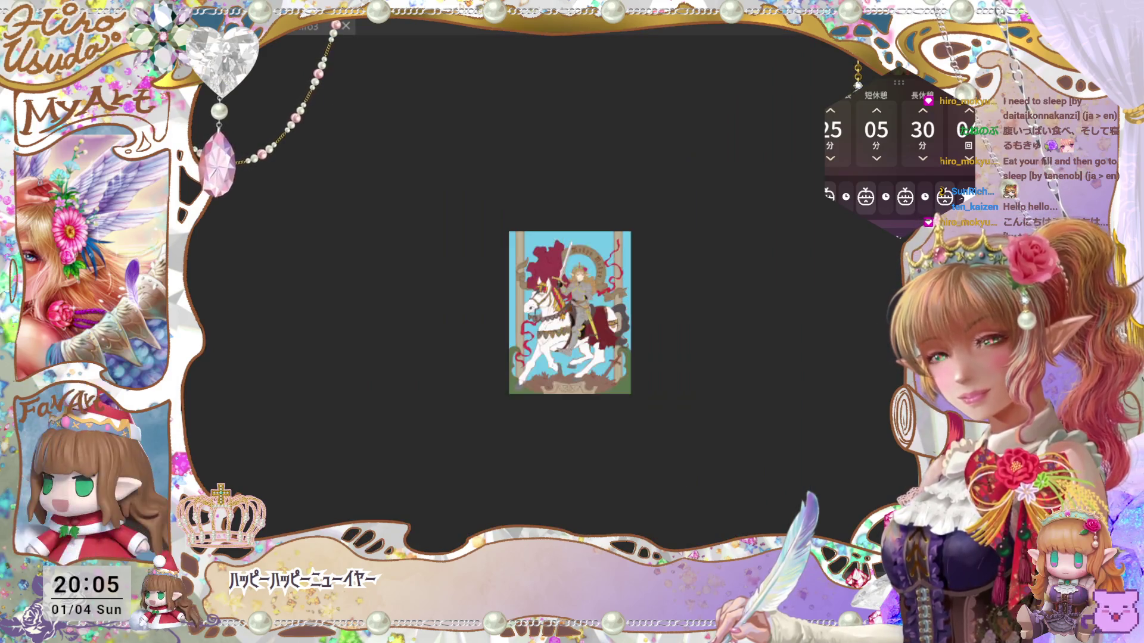
key(ctrl+0)
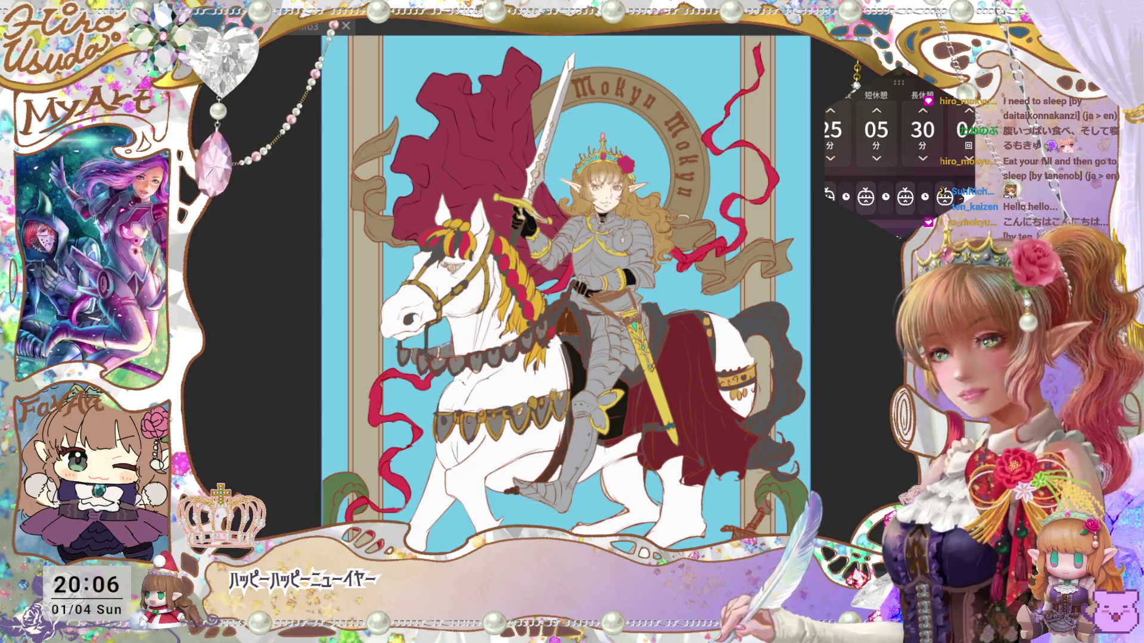
key(ctrl+s)
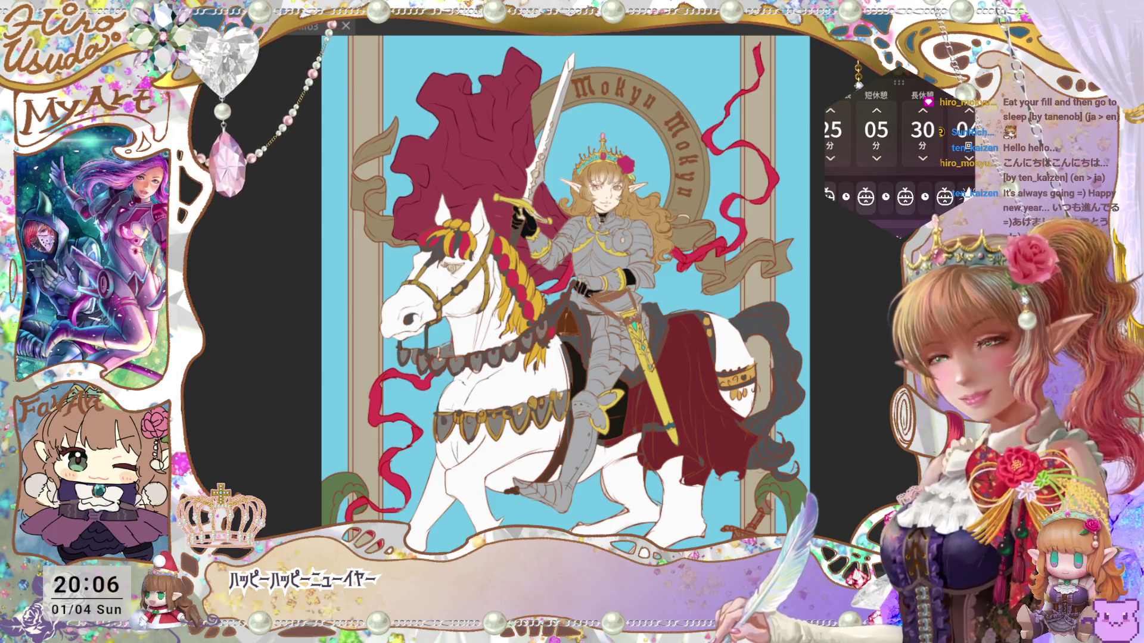
scroll(566, 291, down, 5)
scroll(566, 292, up, 7)
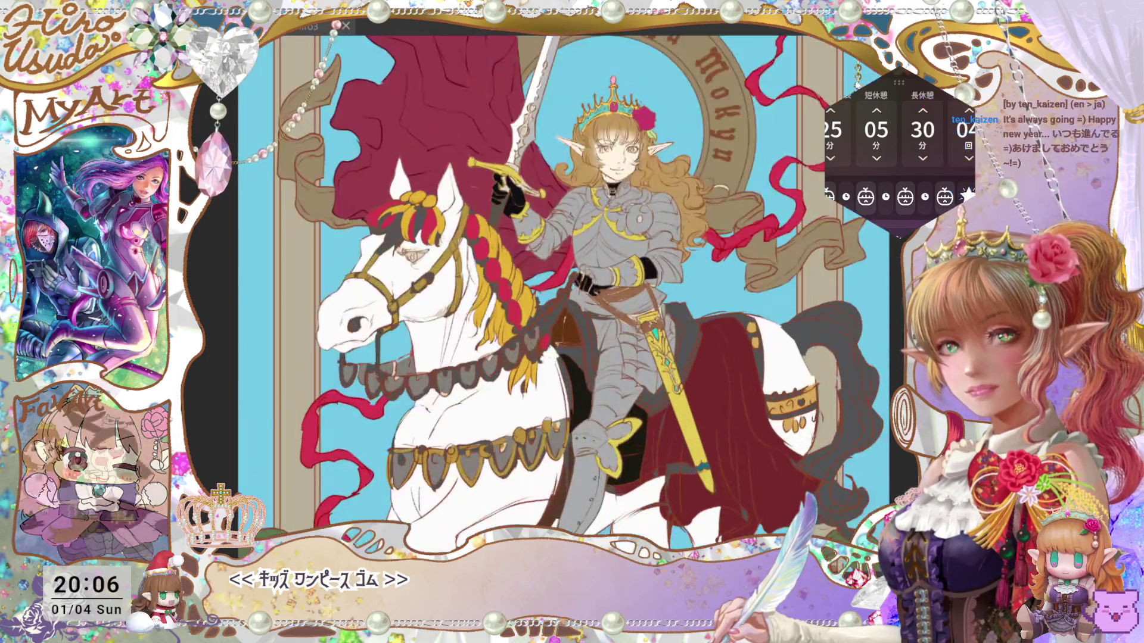
scroll(565, 292, down, 2)
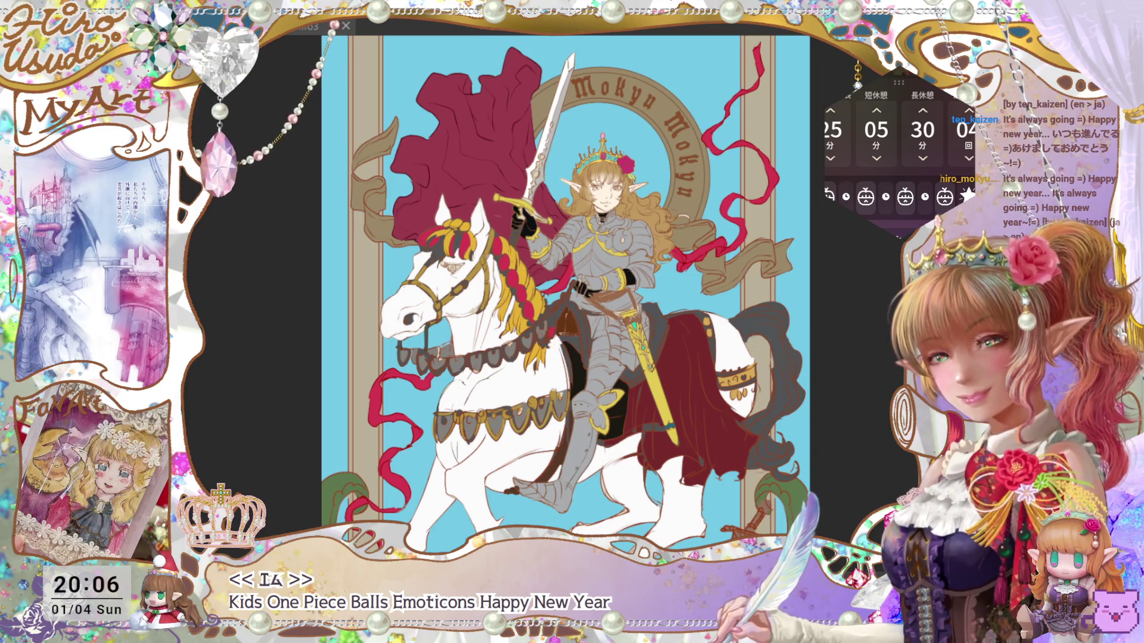
Step: Transform the knight's stirrup and foot against the horse's side and confirm with 確定
key(ctrl+plus)
scroll(563, 291, down, 3)
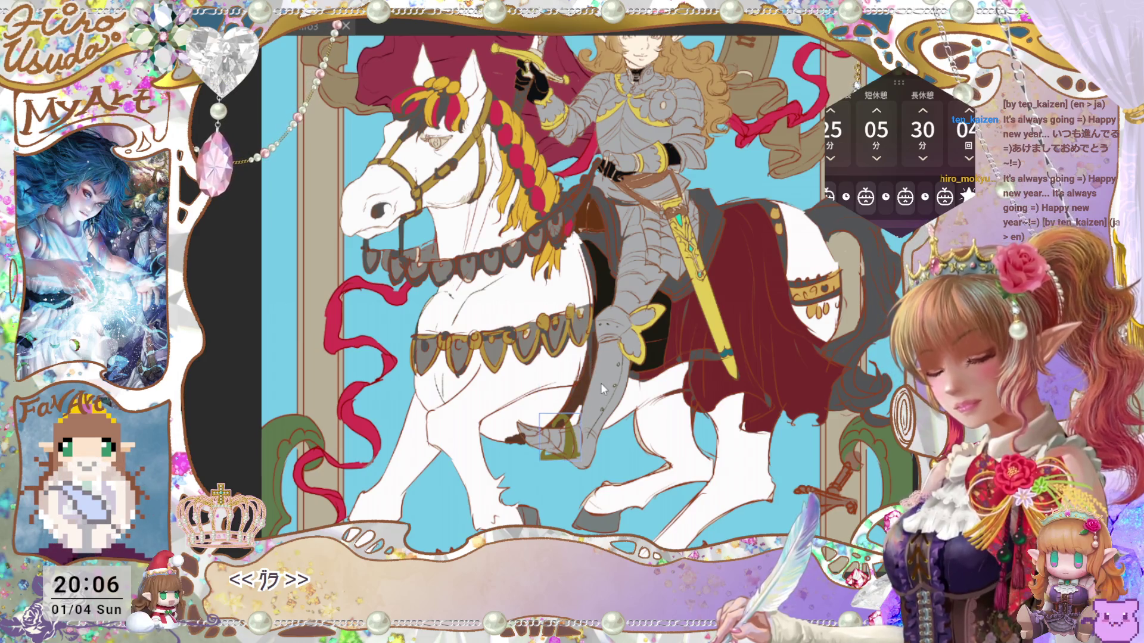
key(ctrl+t)
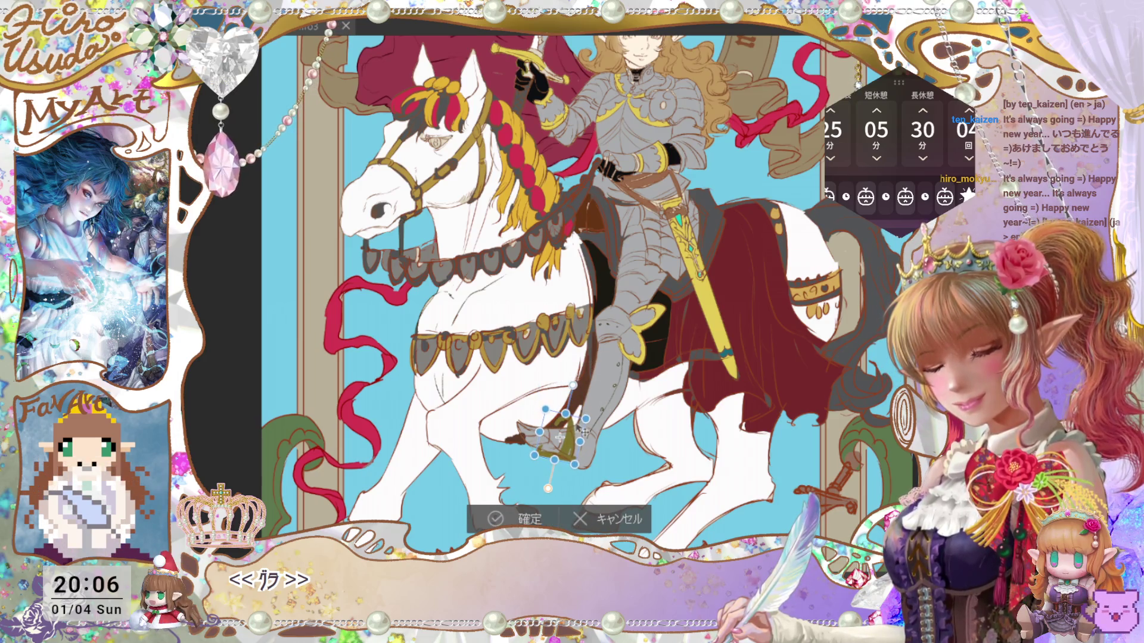
click(512, 519)
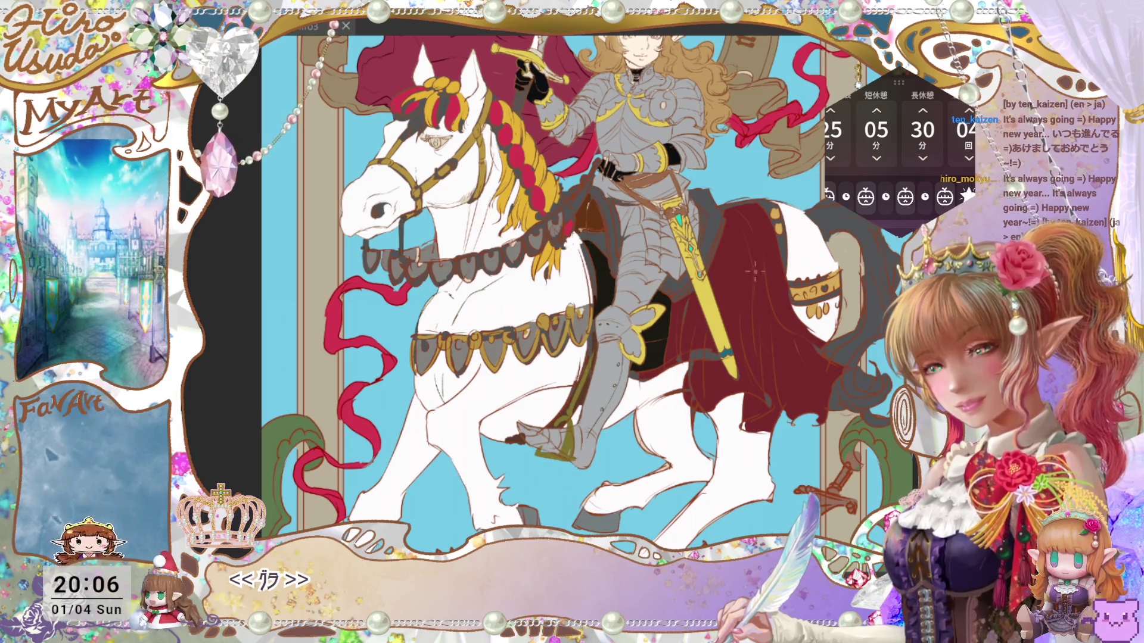
key(ctrl+0)
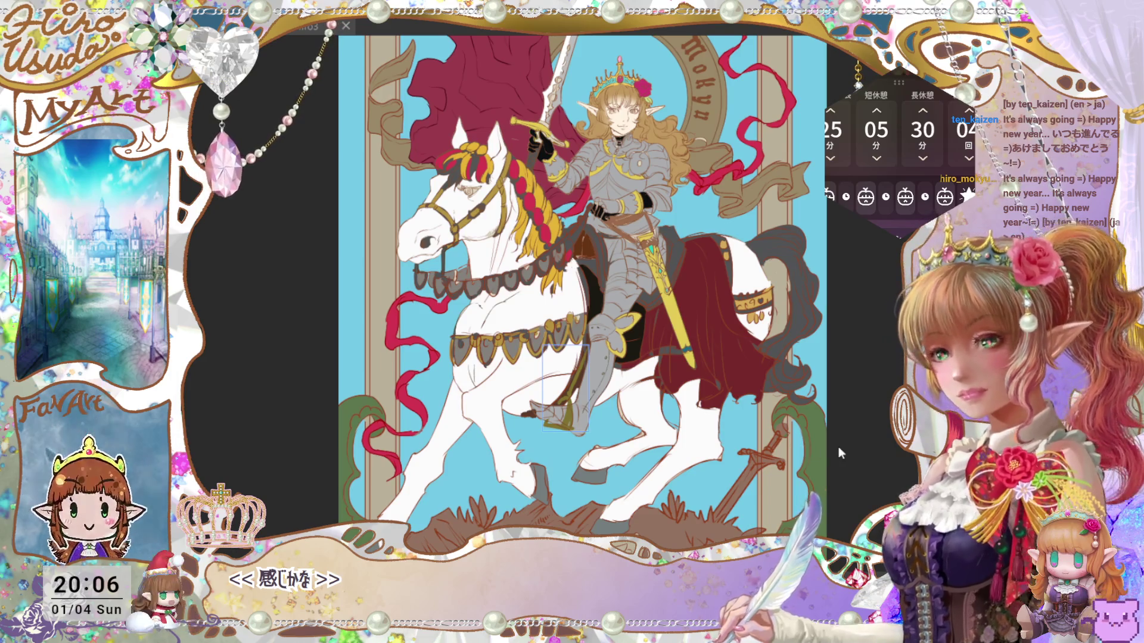
Step: Save the knight illustration, zoom out to check the sky-blue card, and save again
key(ctrl+s)
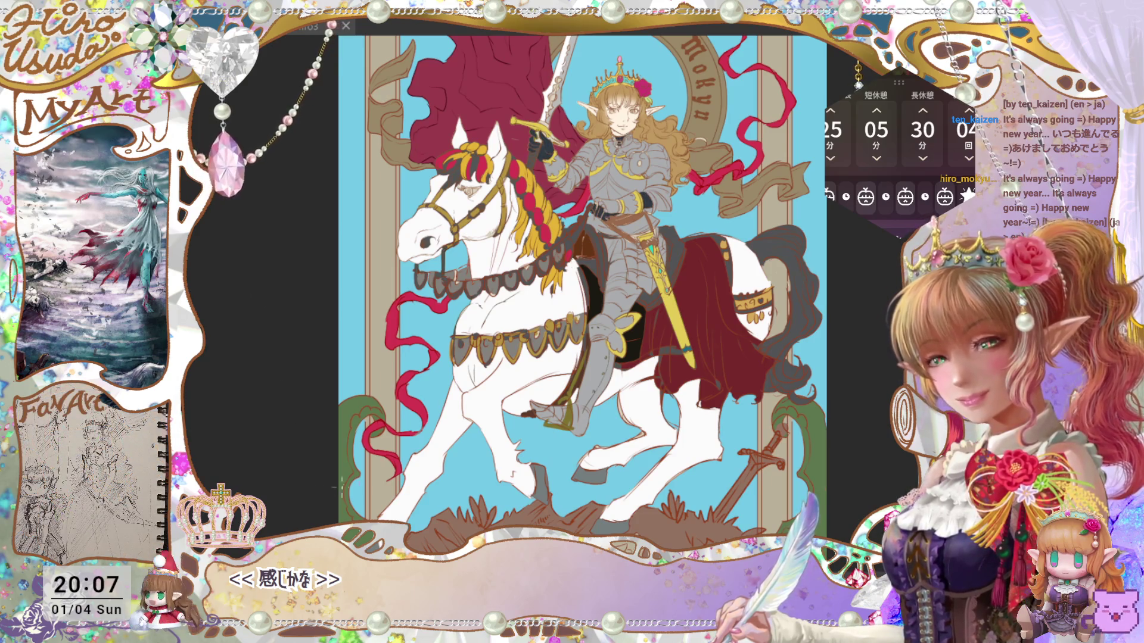
key(ctrl+minus)
key(ctrl+plus)
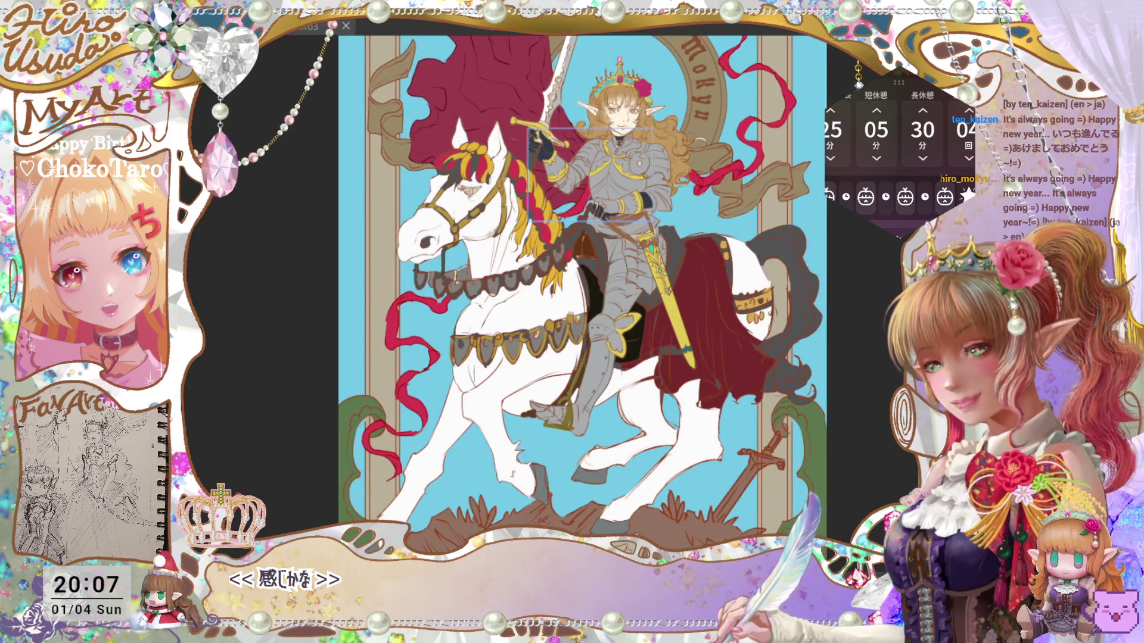
key(ctrl+s)
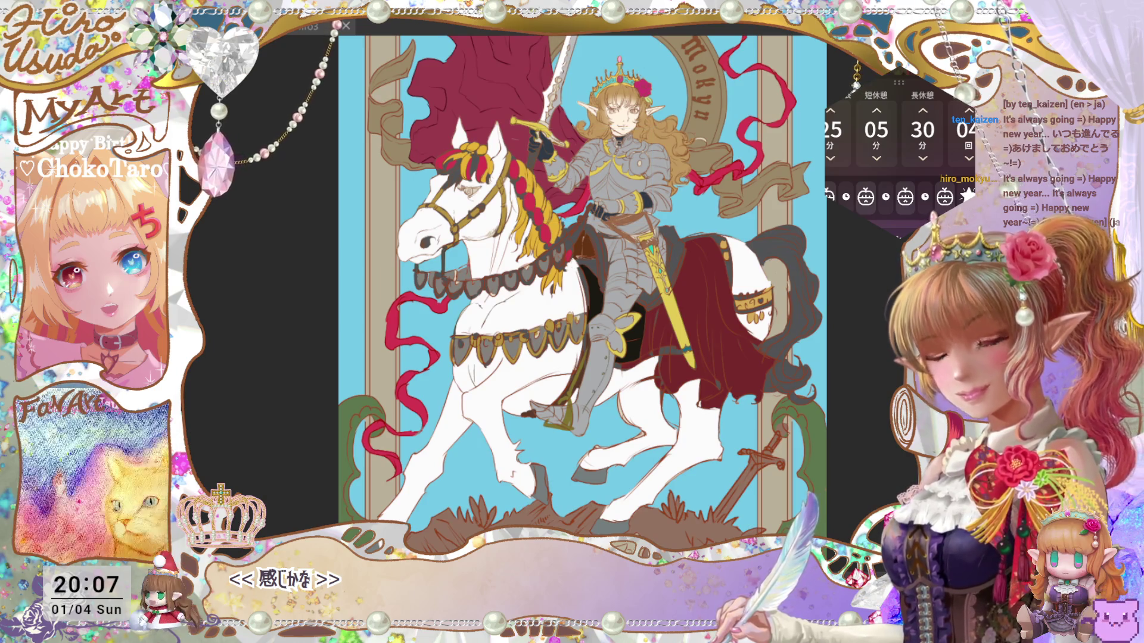
key(ctrl+minus)
key(ctrl+minus)
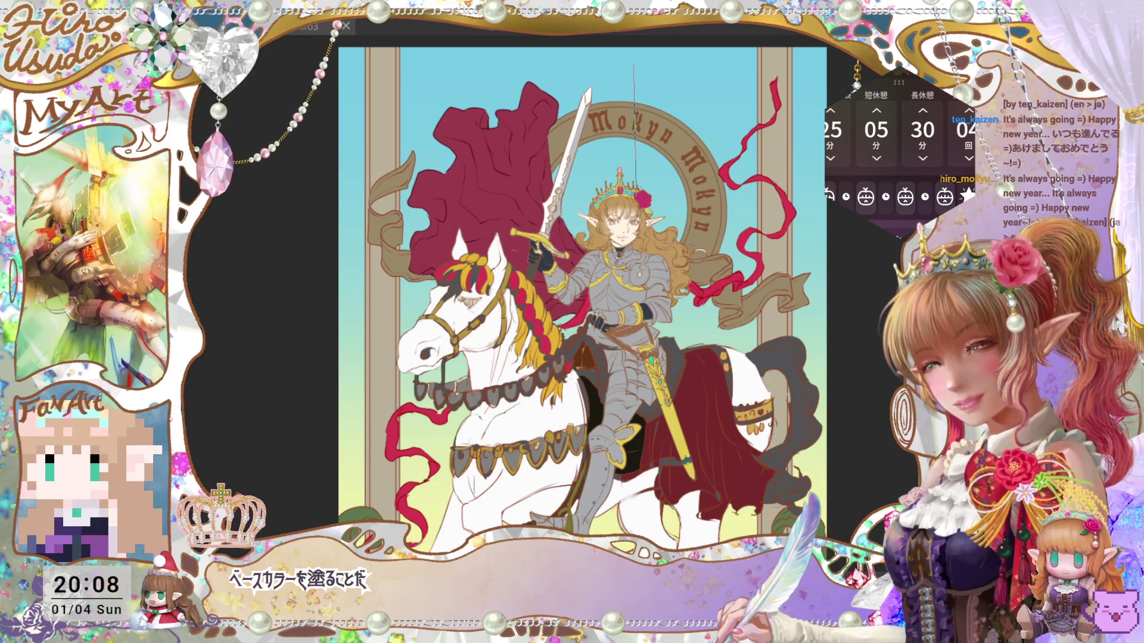
Step: Fit the whole canvas in view and move the clouds to the upper right of the sky
key(ctrl+0)
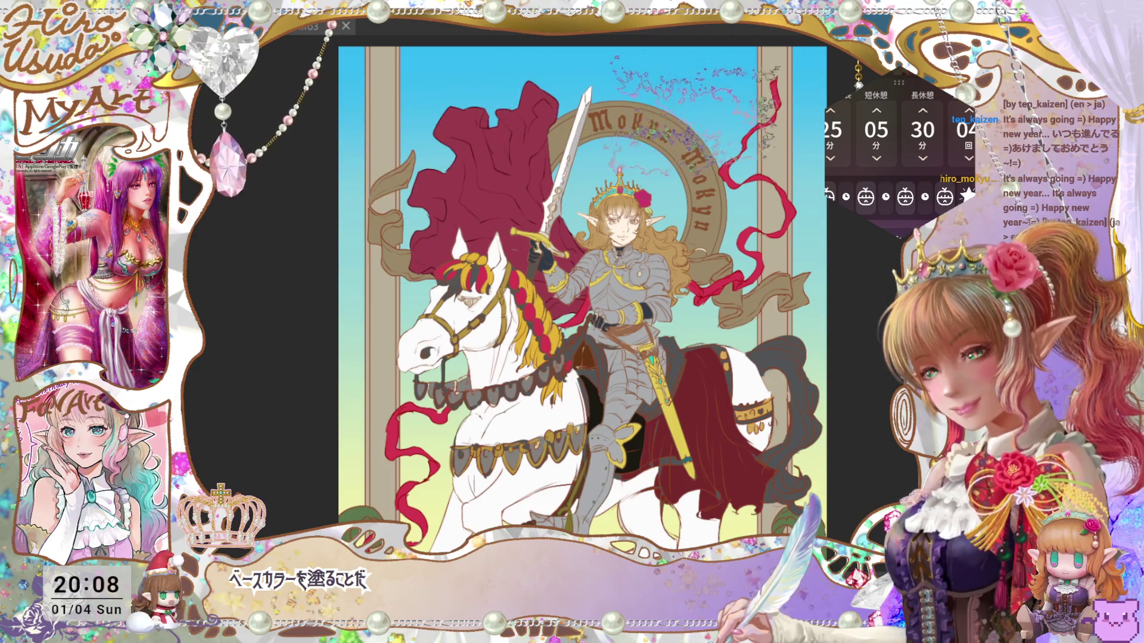
drag(706, 208, 755, 233)
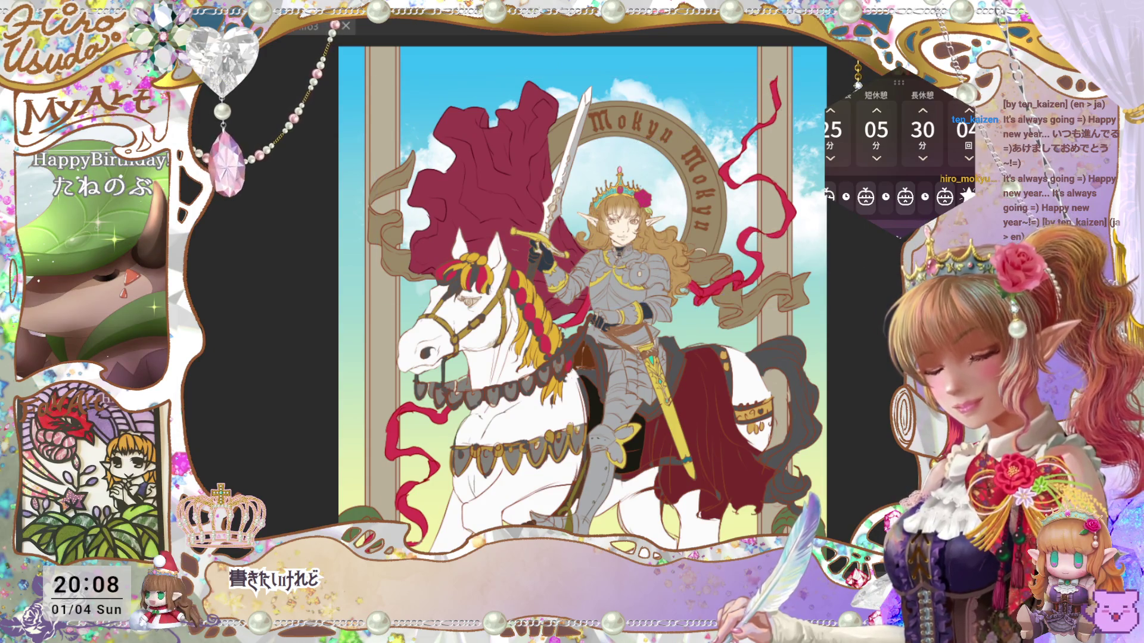
Step: Marquee-select the upper sky area holding the clouds
drag(376, 78, 826, 308)
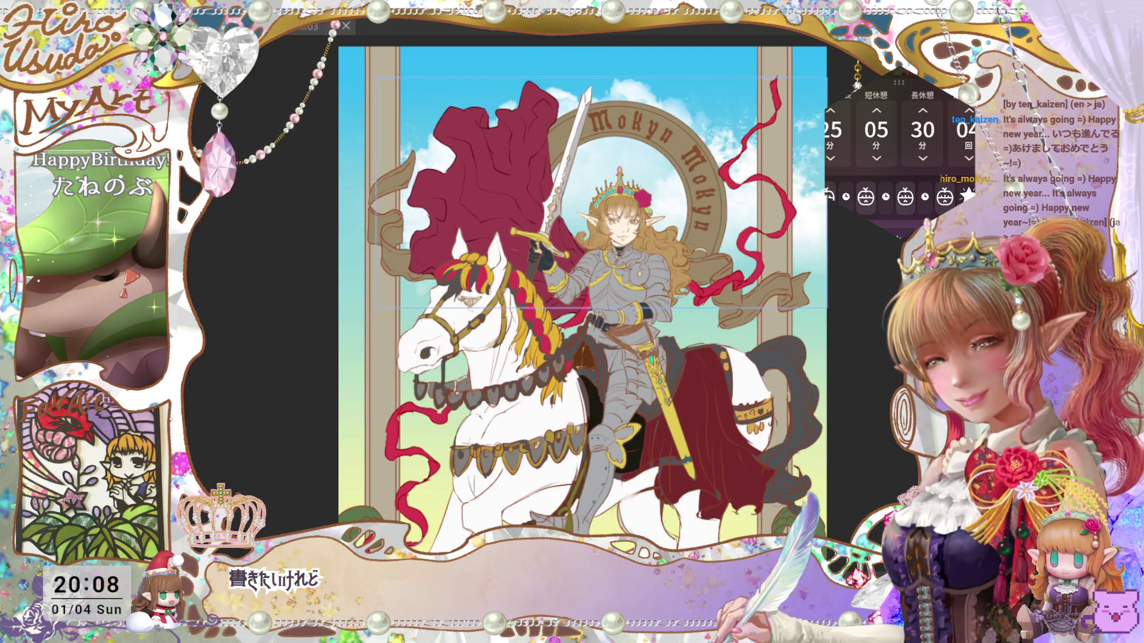
Step: Select the upper-sky clouds and transform them down and to the left
key(ctrl+z)
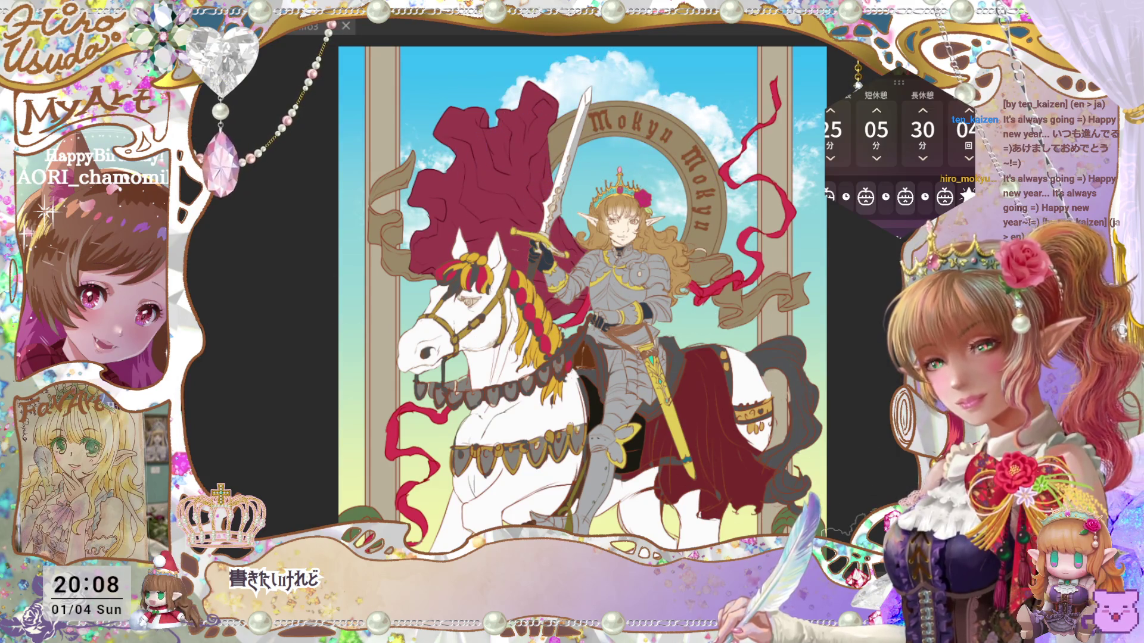
drag(490, 51, 745, 163)
key(ctrl+t)
drag(617, 106, 523, 164)
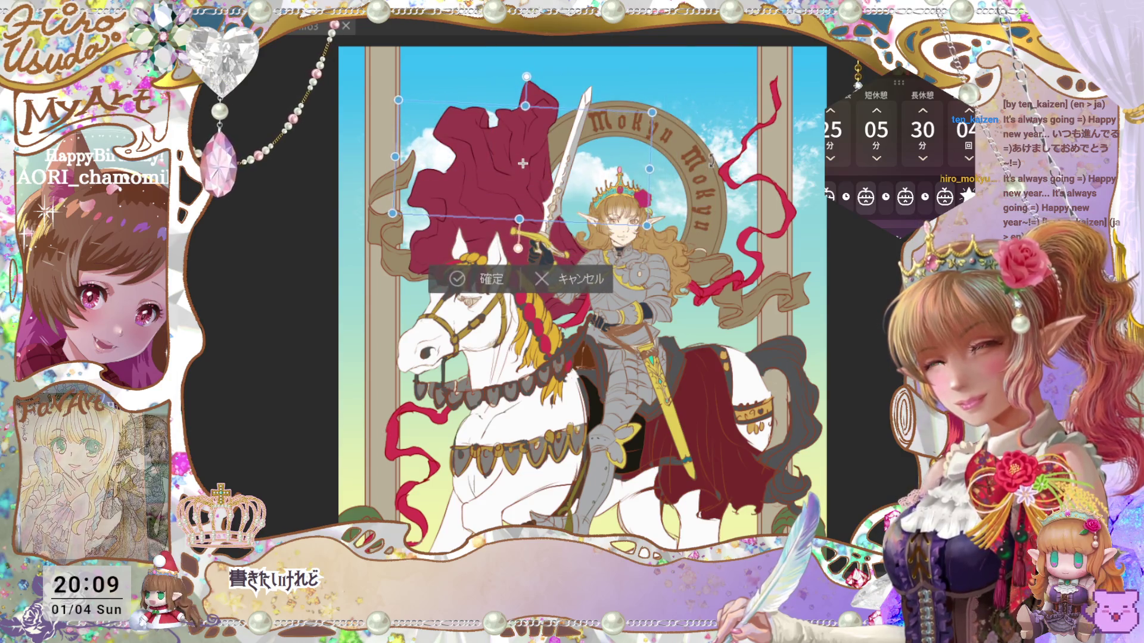
drag(619, 179, 621, 144)
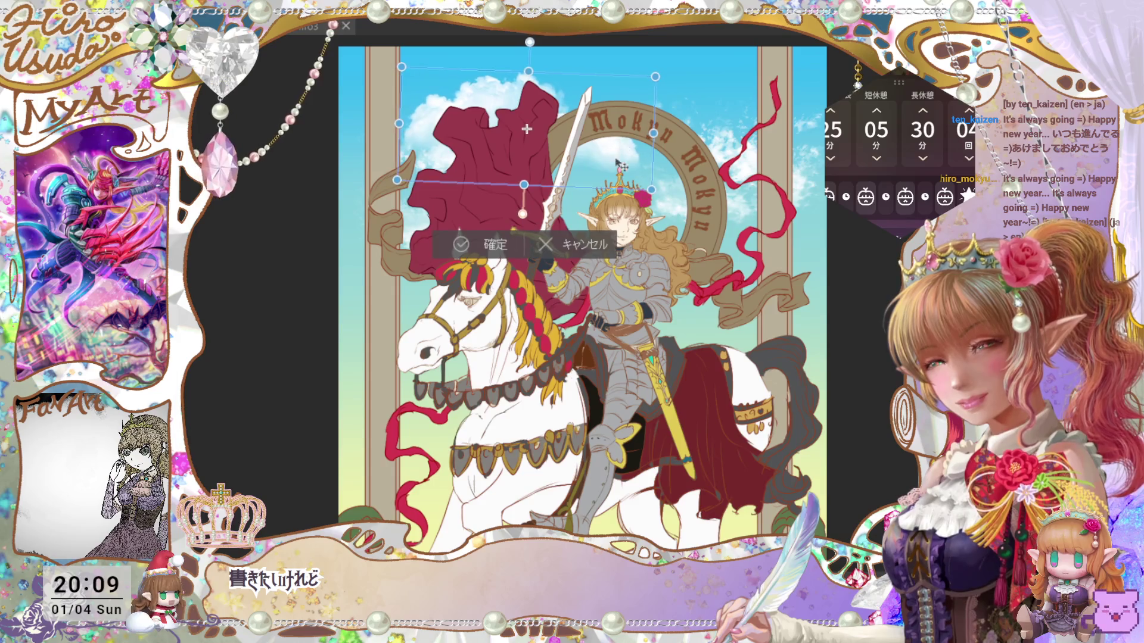
key(Return)
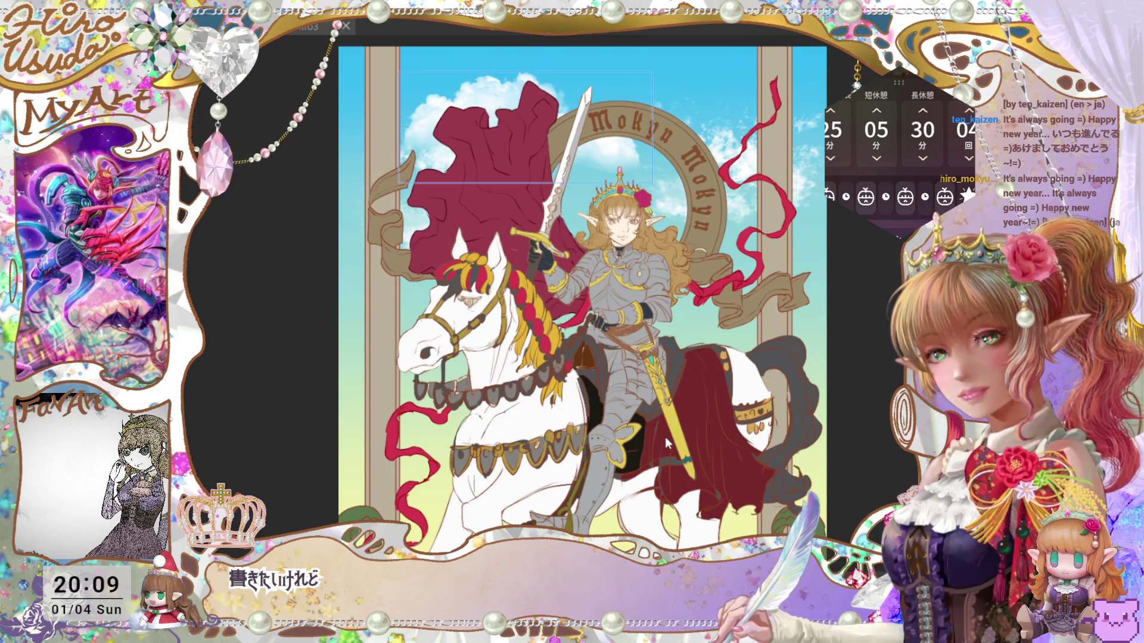
Step: Shift the clouds further left, widen them, commit the transform, and save
key(ctrl+t)
mouse_move(567, 144)
mouse_down()
mouse_move(524, 153)
mouse_move(542, 153)
mouse_up()
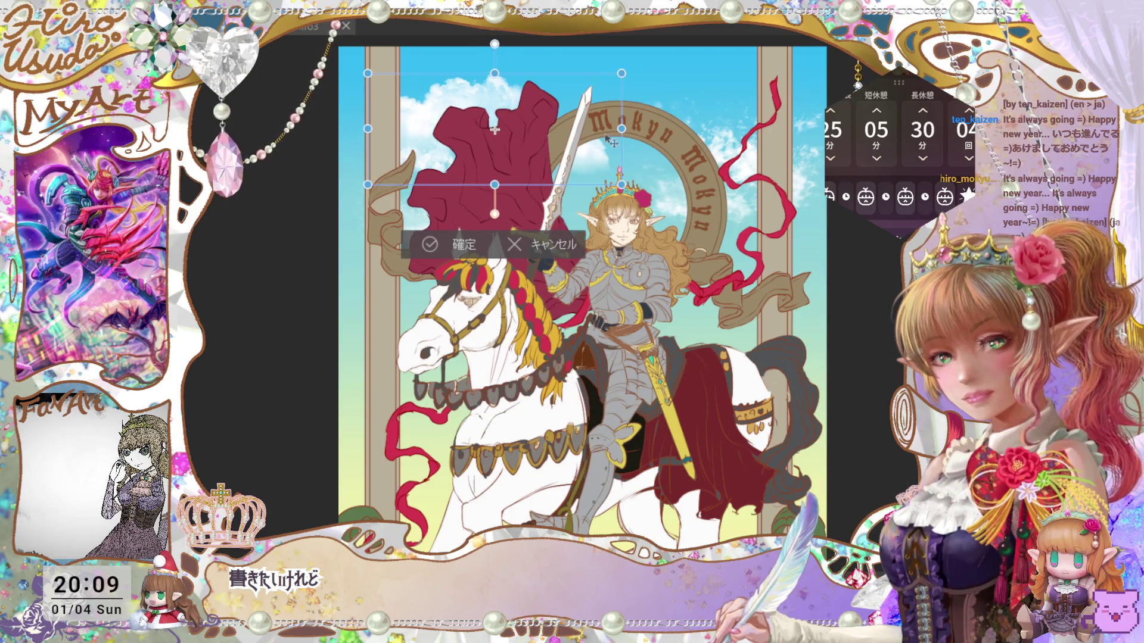
drag(621, 129, 640, 130)
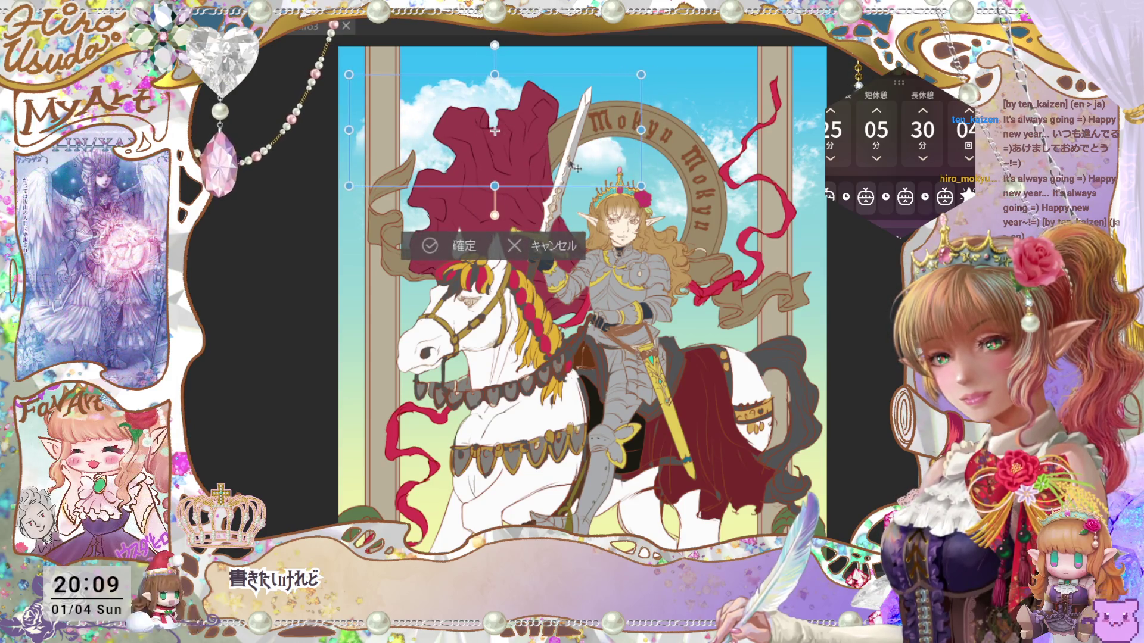
click(460, 240)
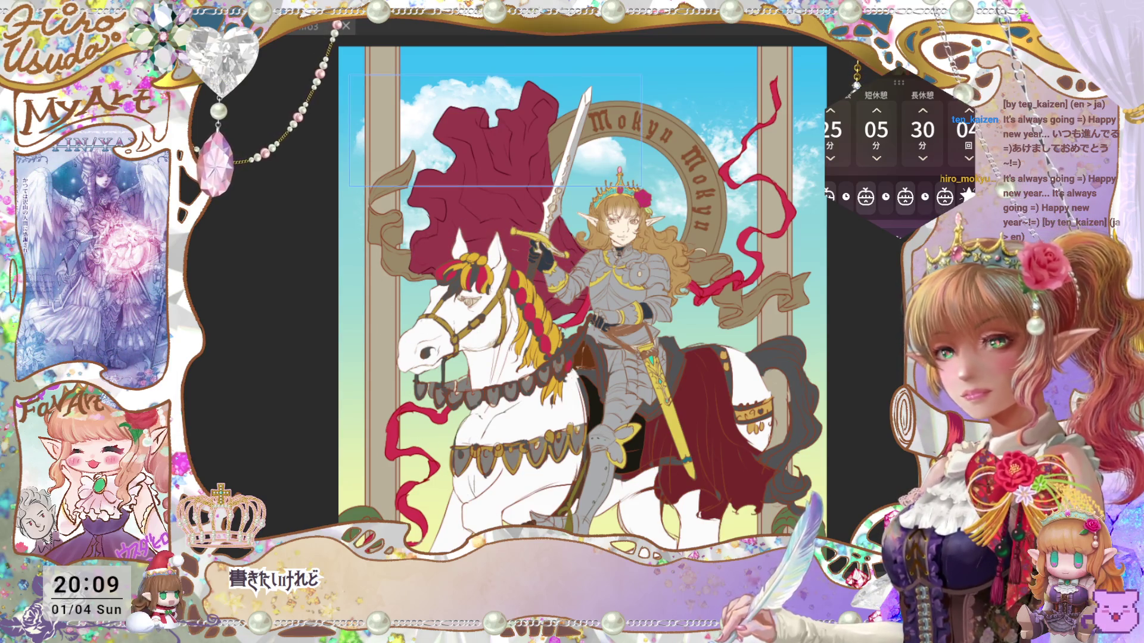
key(ctrl+s)
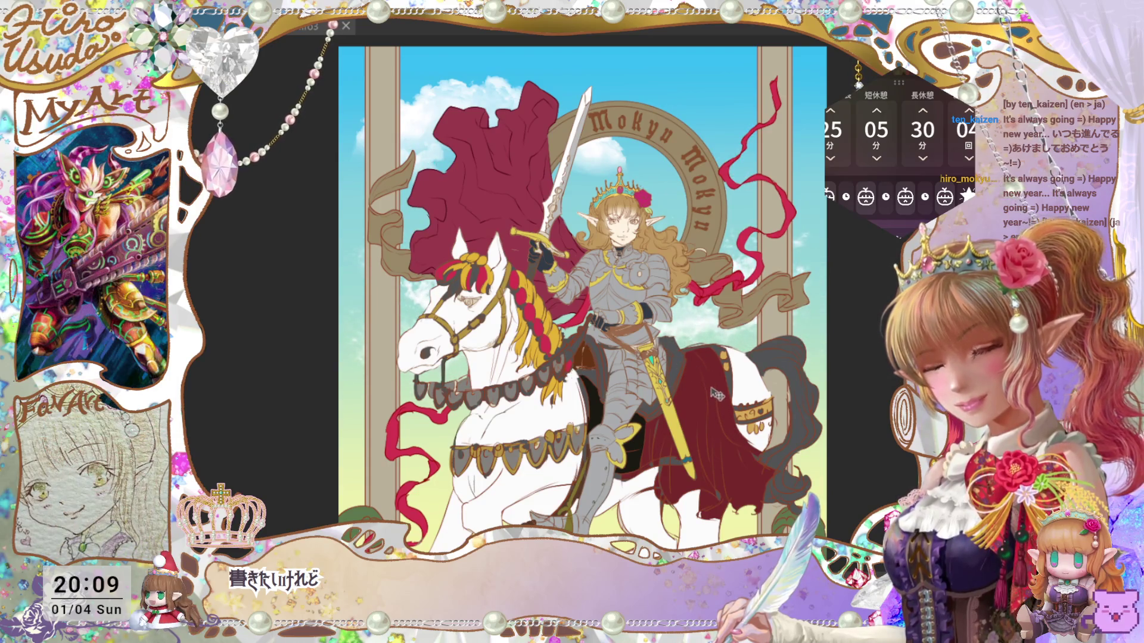
Step: Move the mid-sky cloud band up and squash its height, commit, save, and confirm another transform
key(ctrl+t)
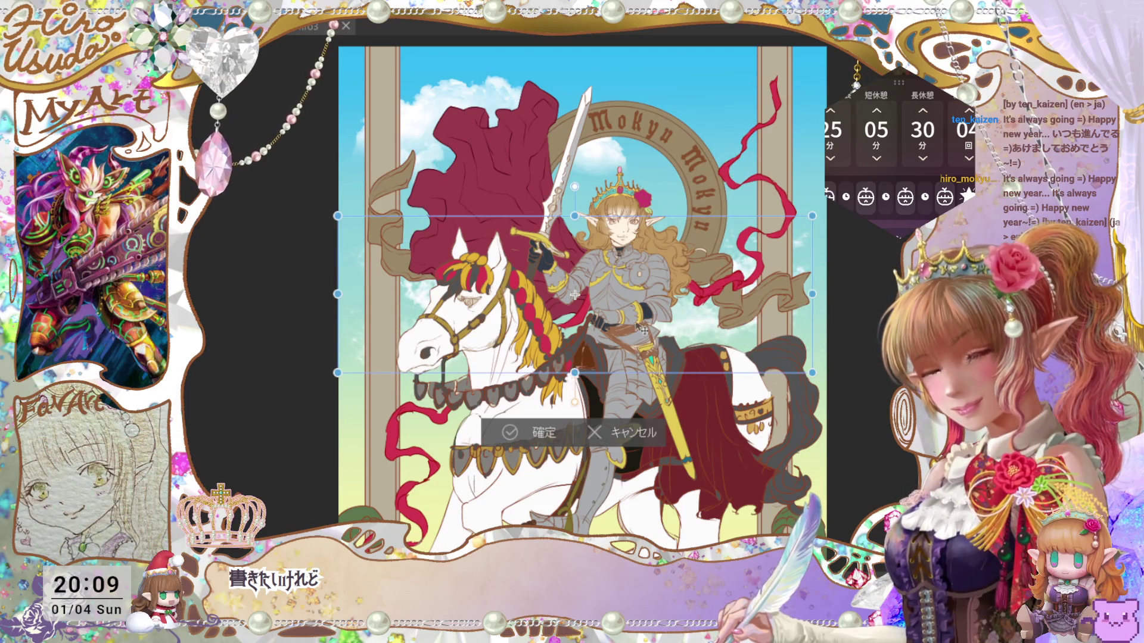
mouse_move(576, 367)
mouse_down()
mouse_move(659, 280)
mouse_move(666, 290)
mouse_up()
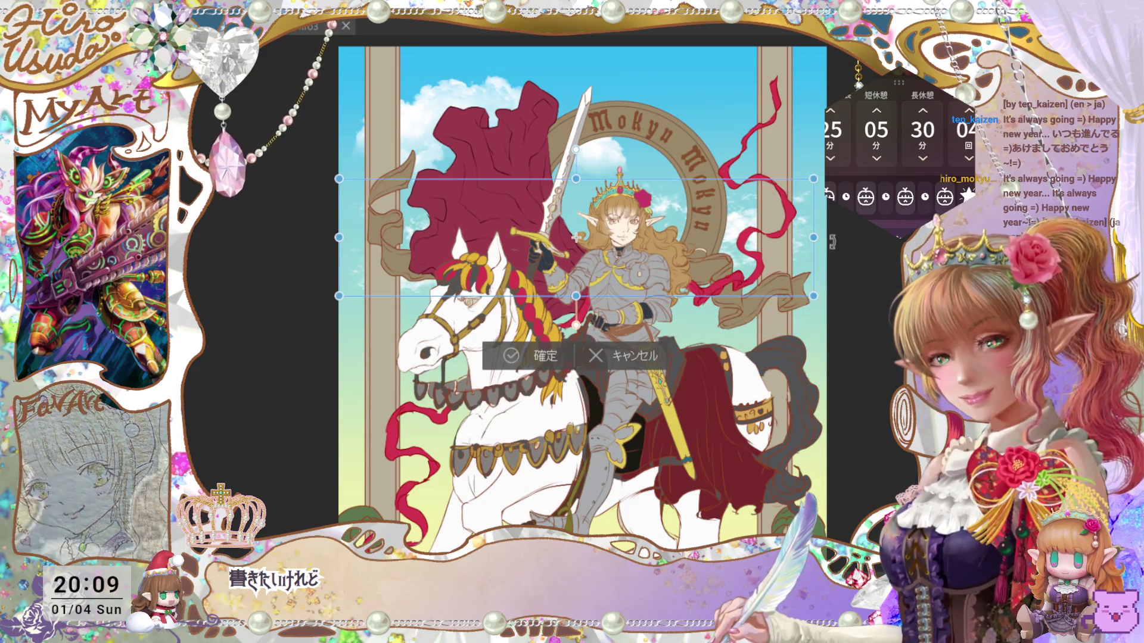
click(565, 364)
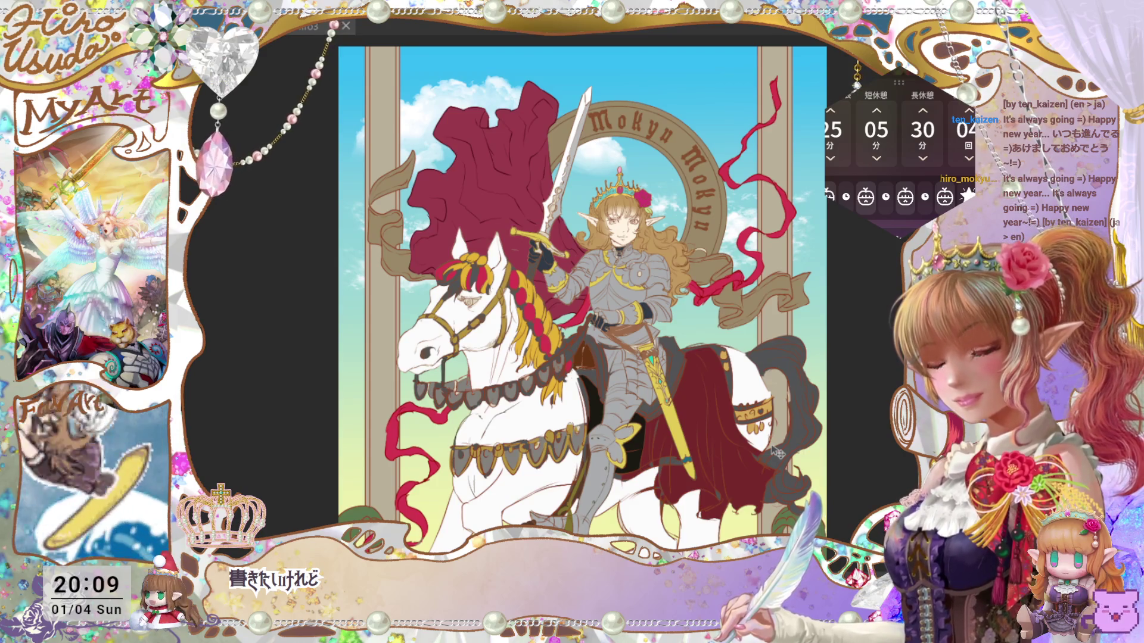
key(ctrl+s)
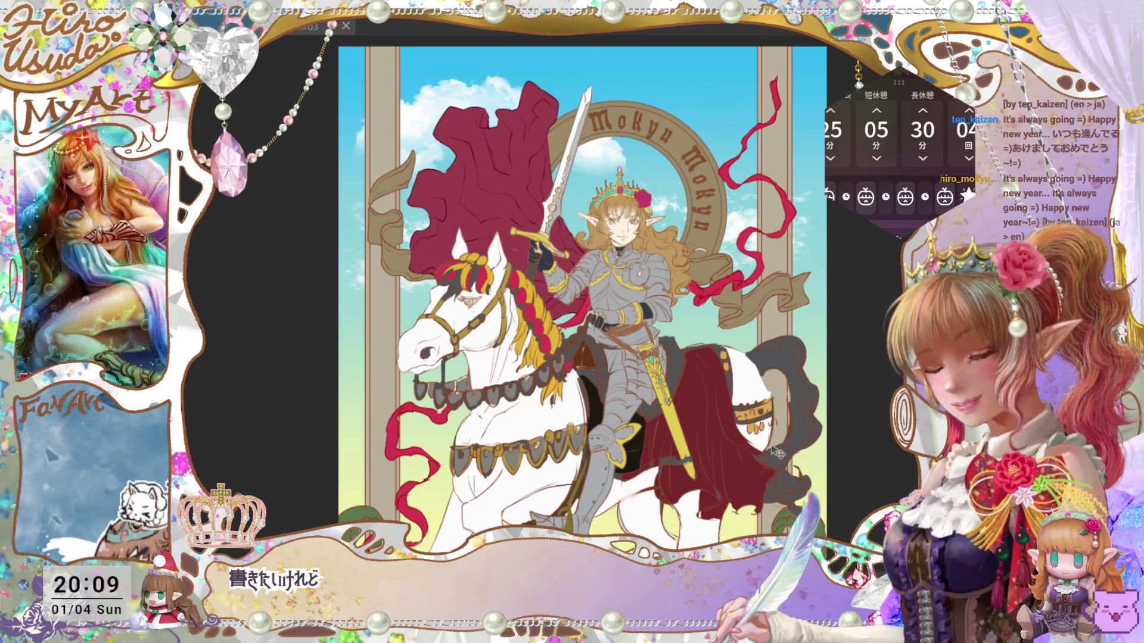
key(ctrl+t)
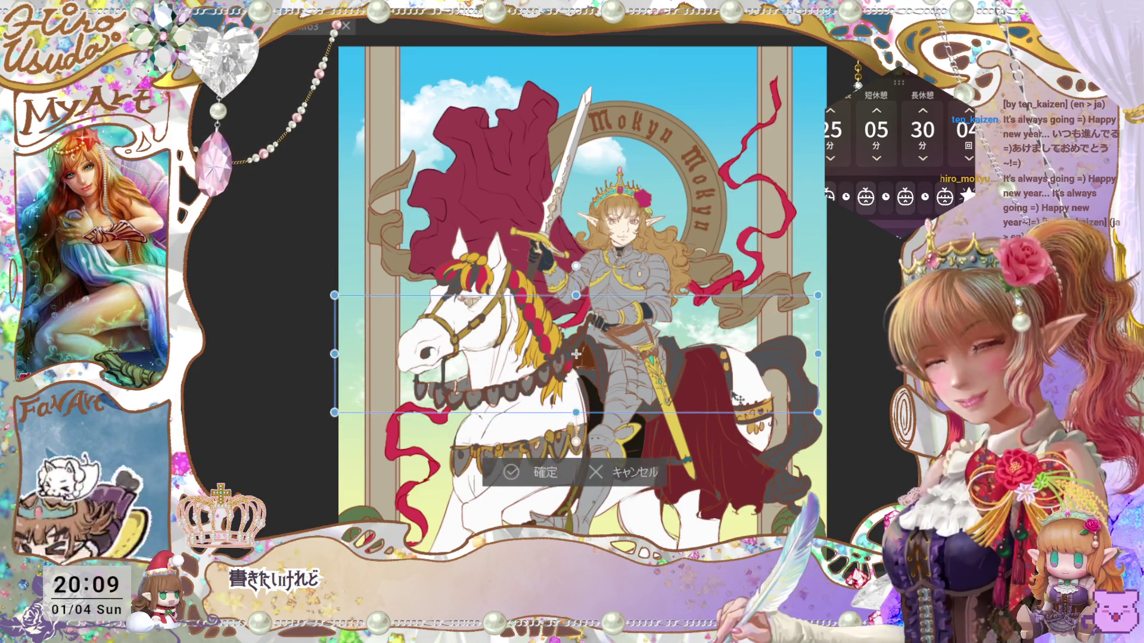
click(563, 458)
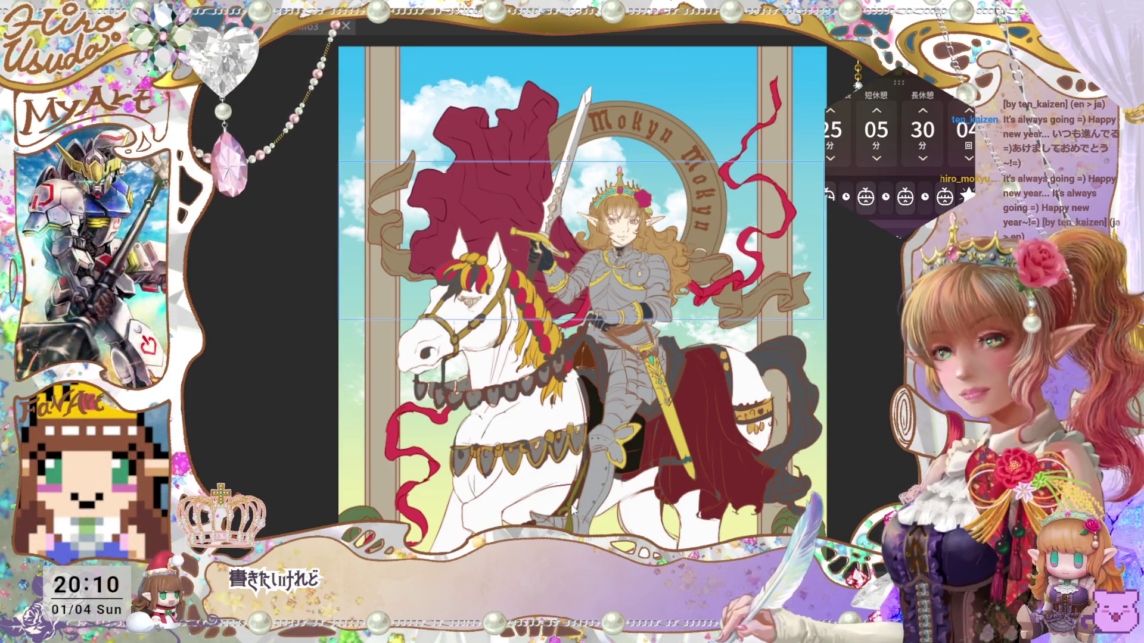
key(ctrl+s)
scroll(576, 338, down, 5)
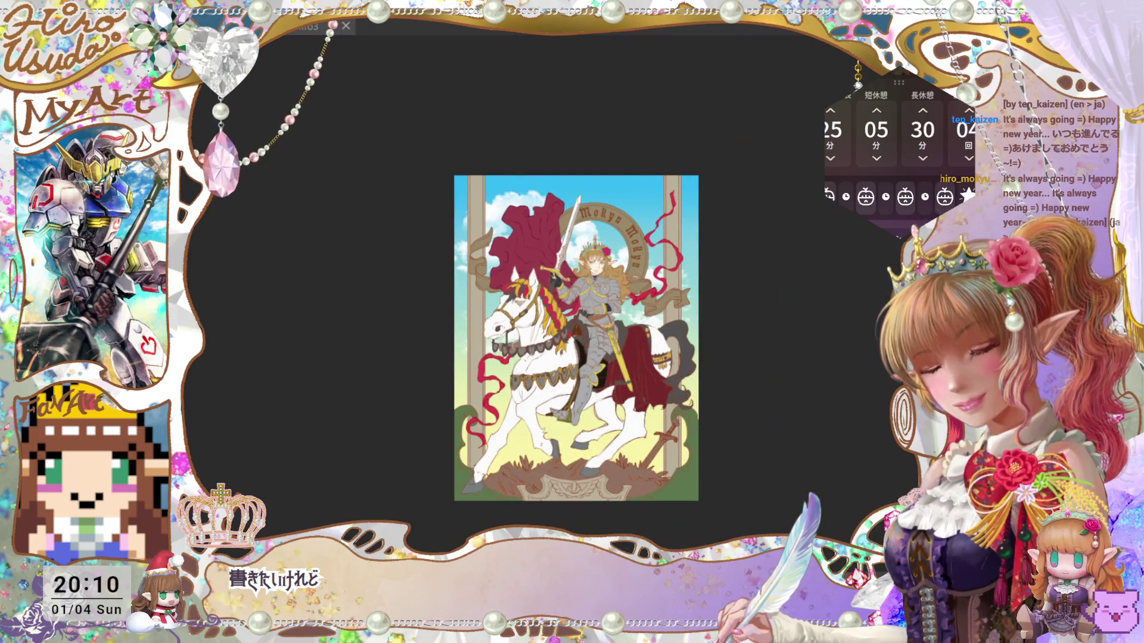
scroll(576, 338, up, 5)
scroll(576, 298, down, 1)
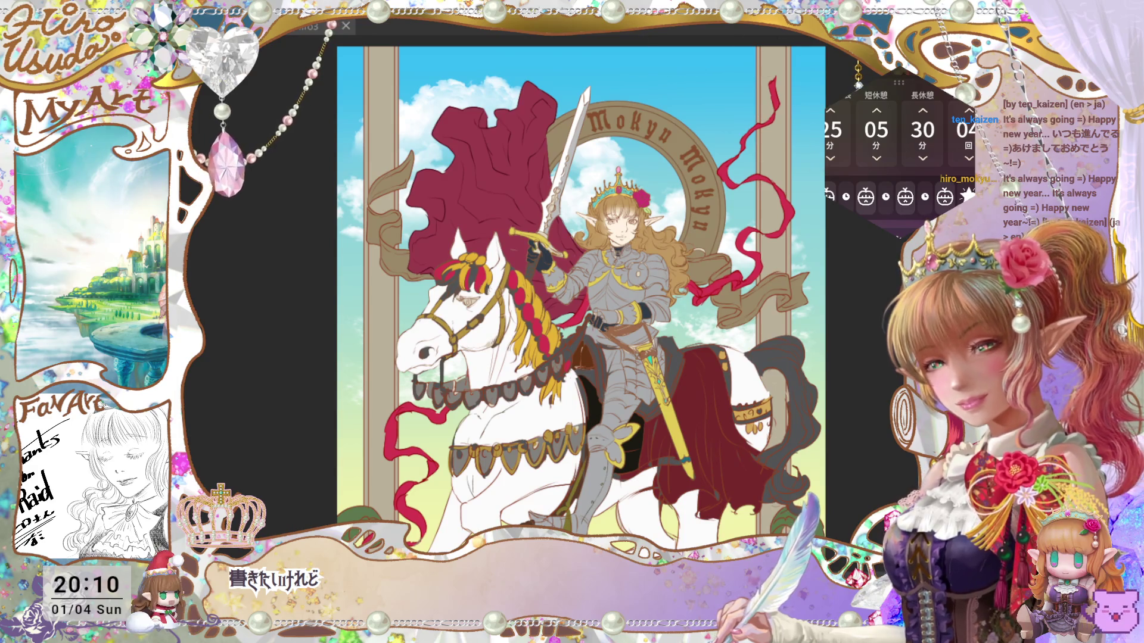
key(ctrl+y)
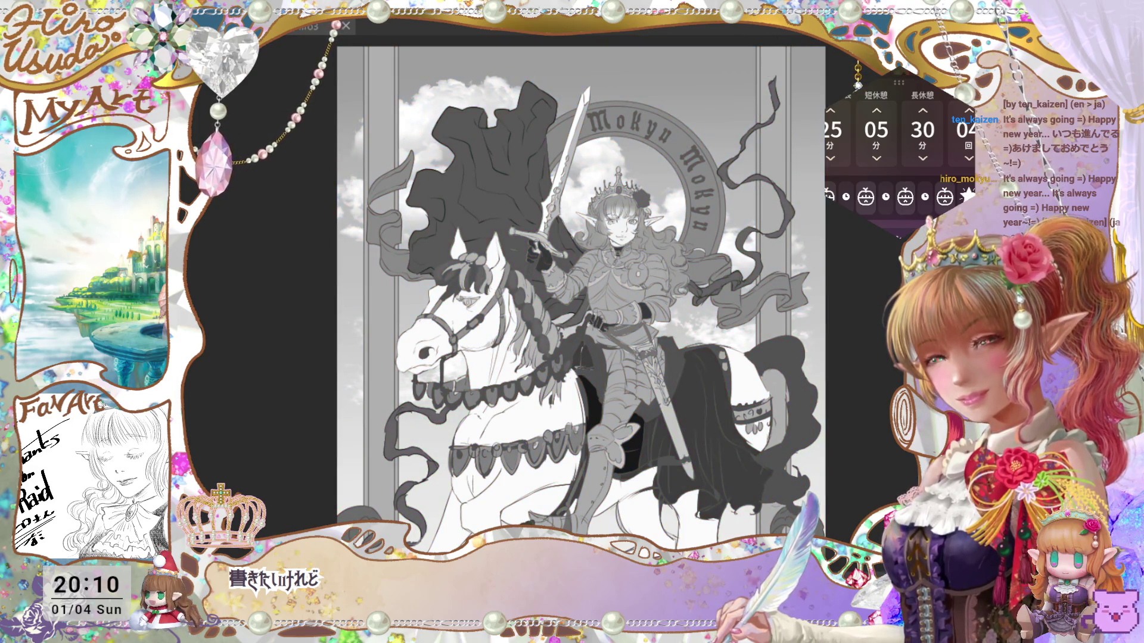
key(ctrl+0)
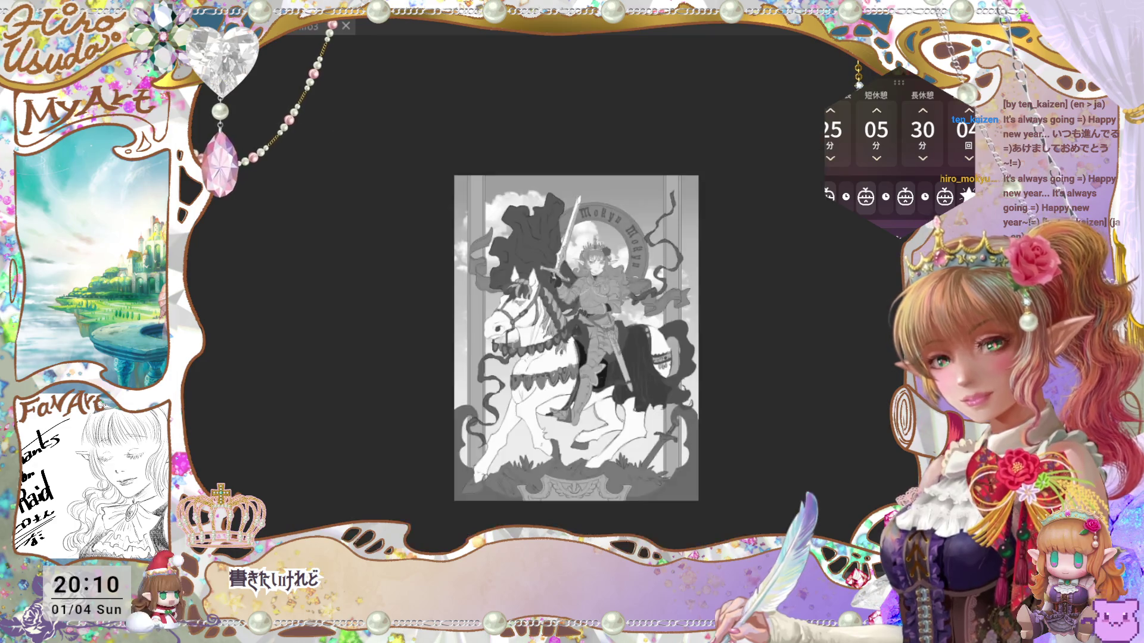
key(ctrl+plus)
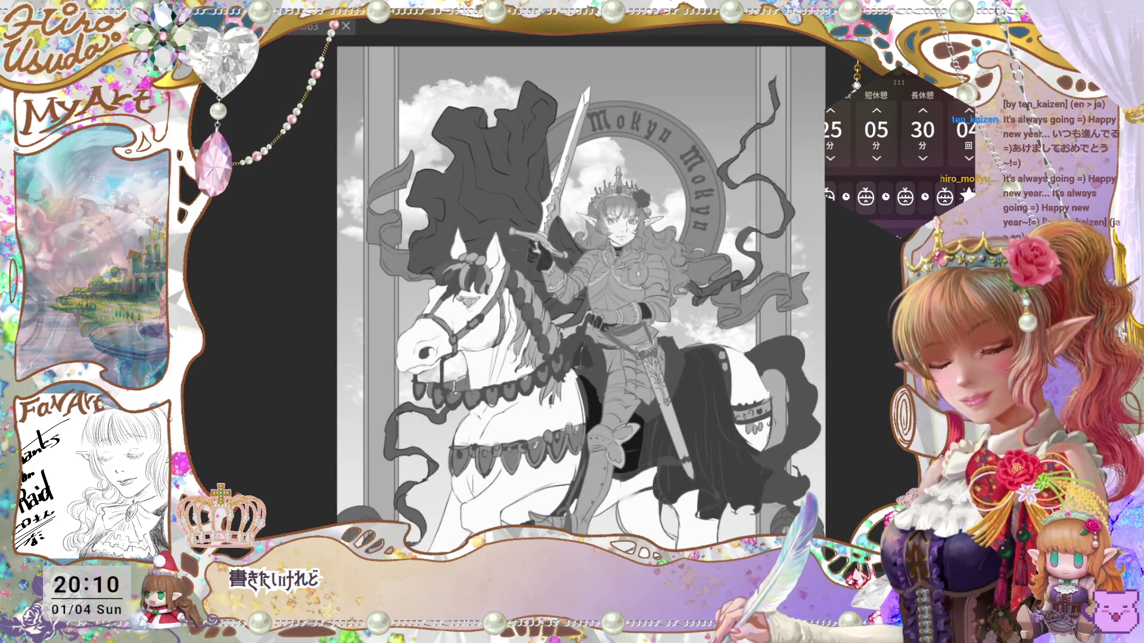
key(ctrl+comma)
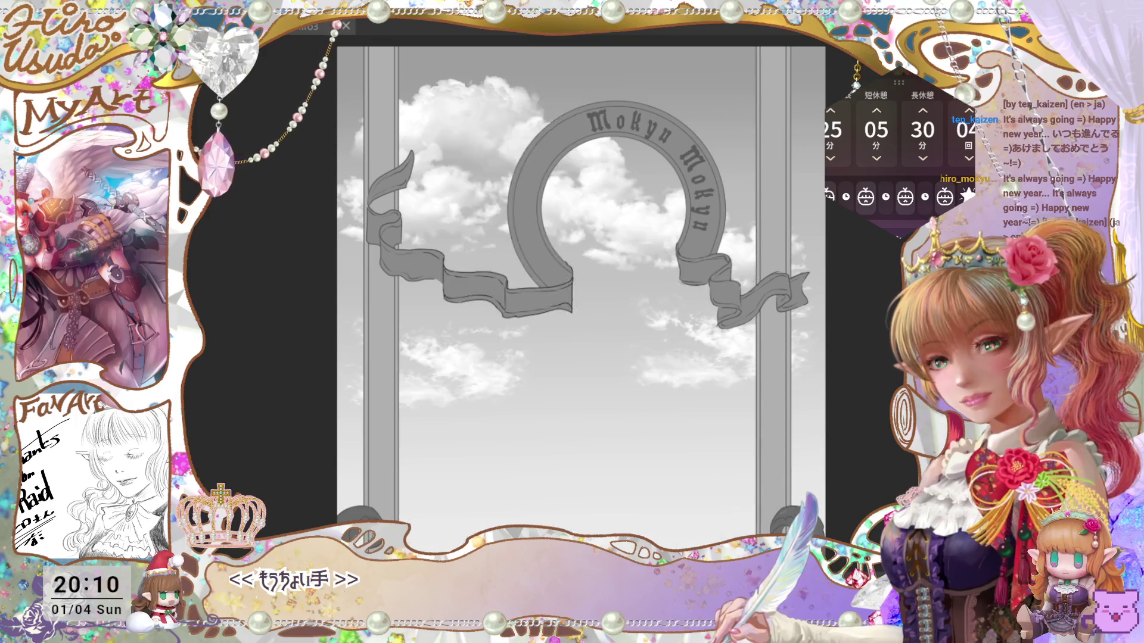
key(ctrl+comma)
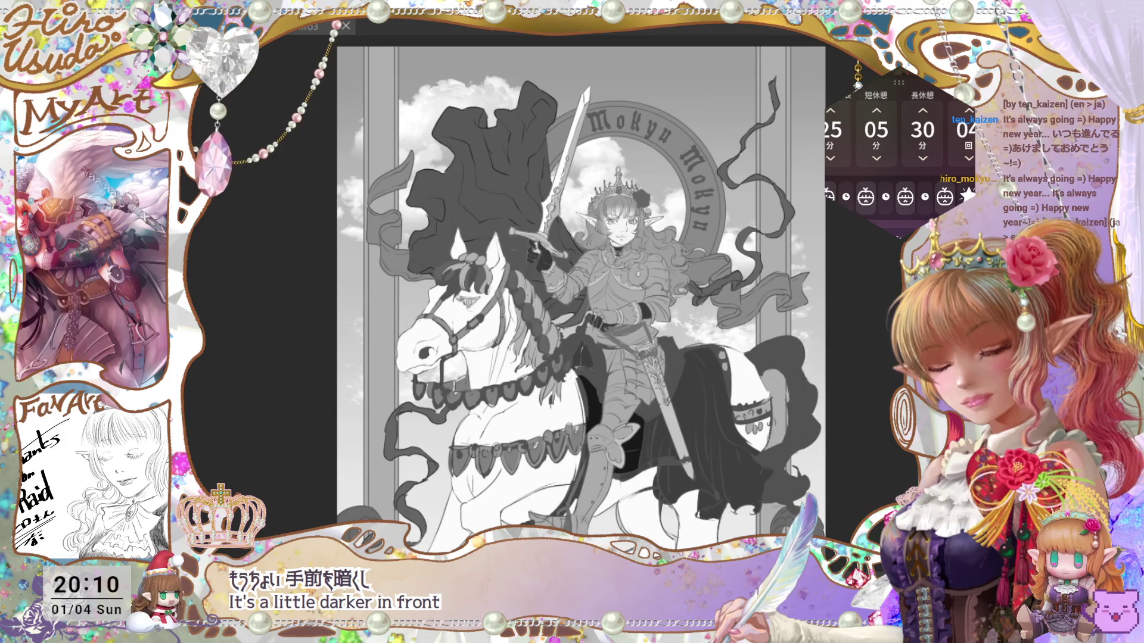
key(ctrl+y)
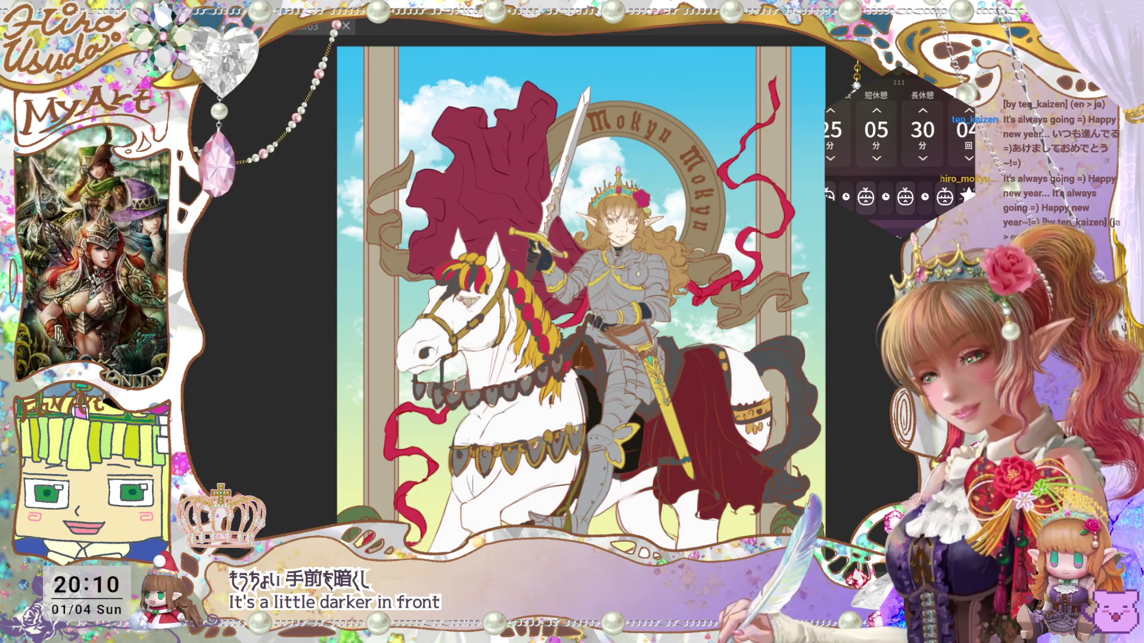
Step: Test blue, magenta, white and grey tints on the knight and horse, then fit the canvas
key(ctrl+y)
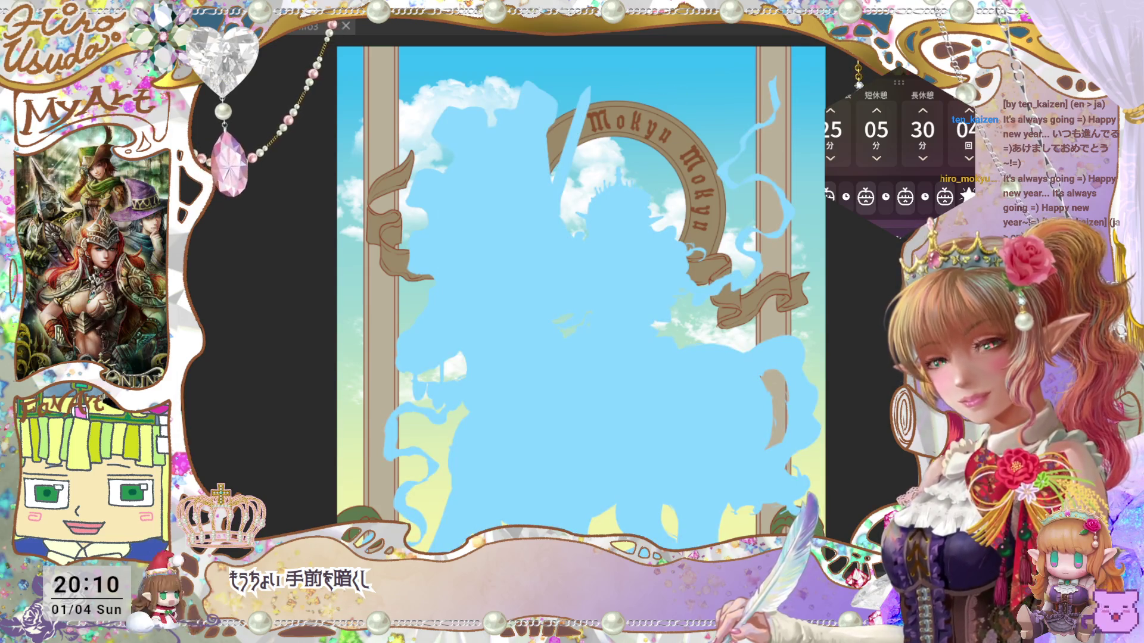
key(ctrl+y)
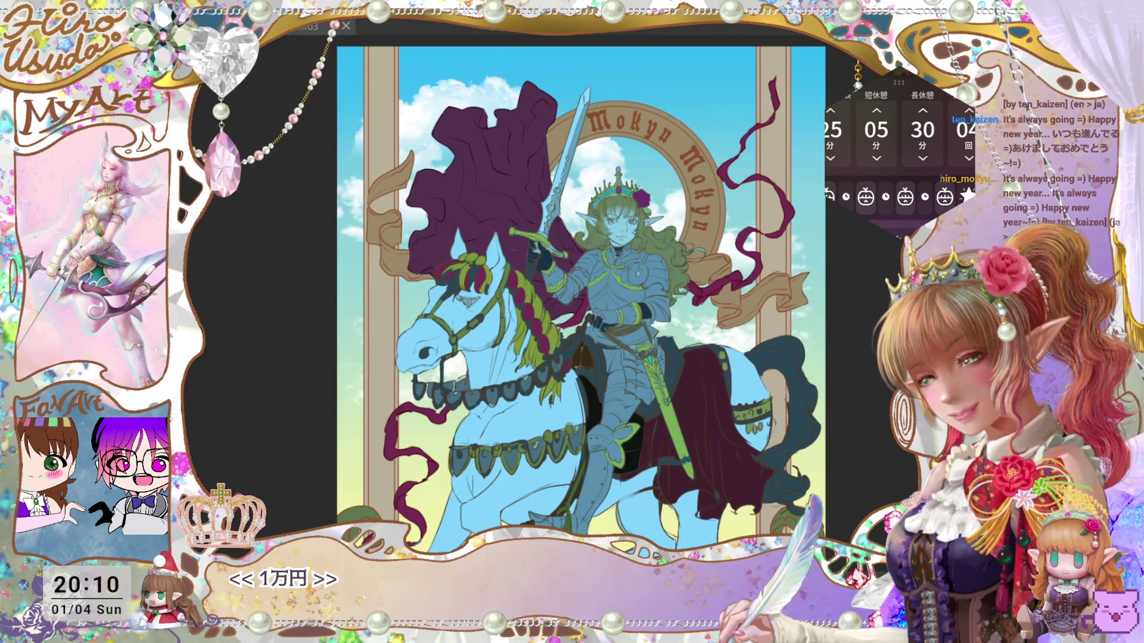
key(ctrl+z)
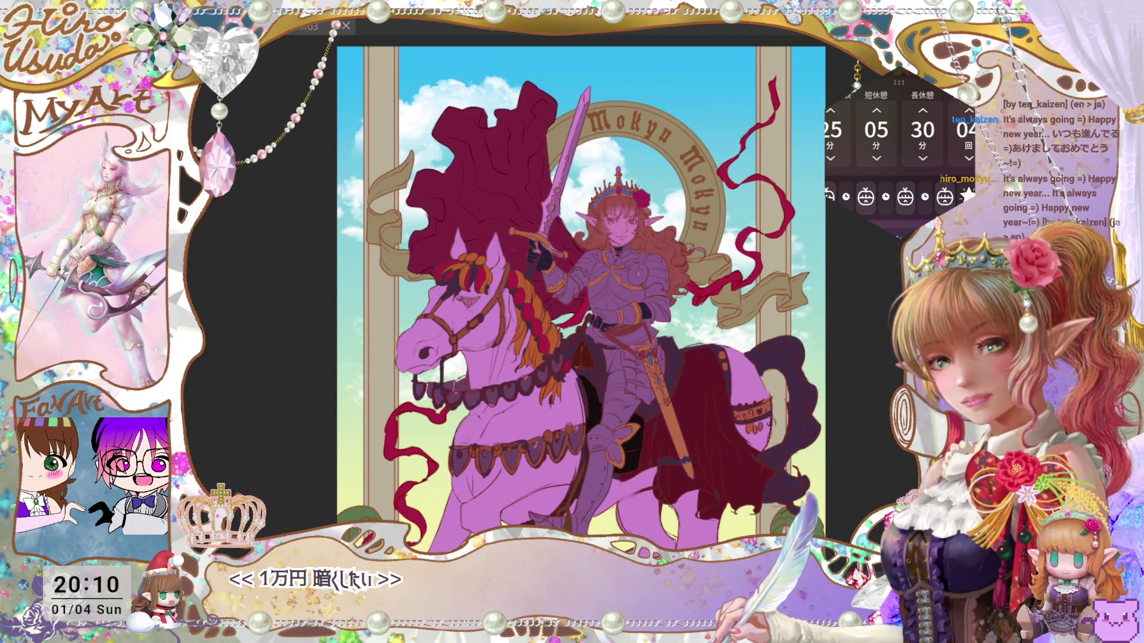
key(ctrl+z)
key(ctrl+z)
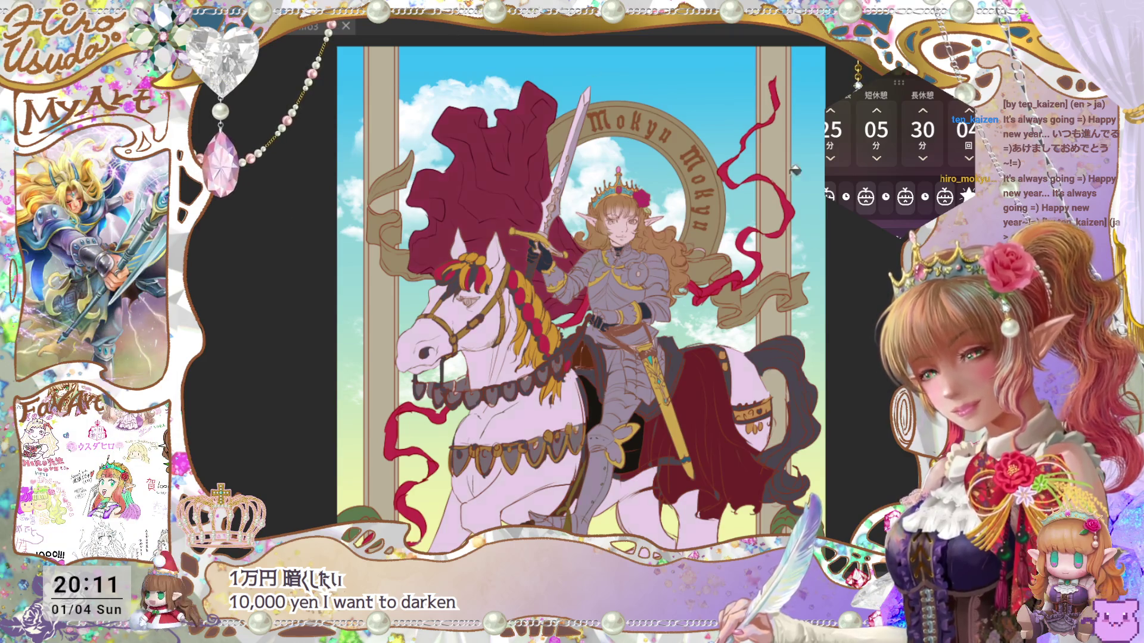
key(ctrl+0)
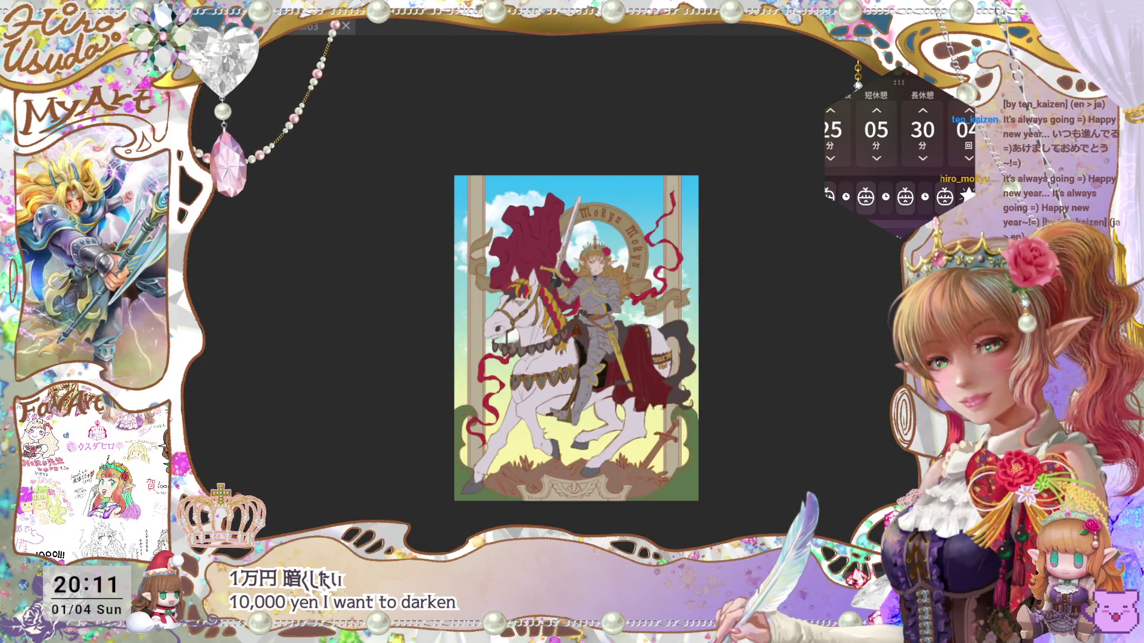
Step: Deepen the foreground tint to greyish pink, check it in grayscale, and zoom to the knight
key(ctrl+z)
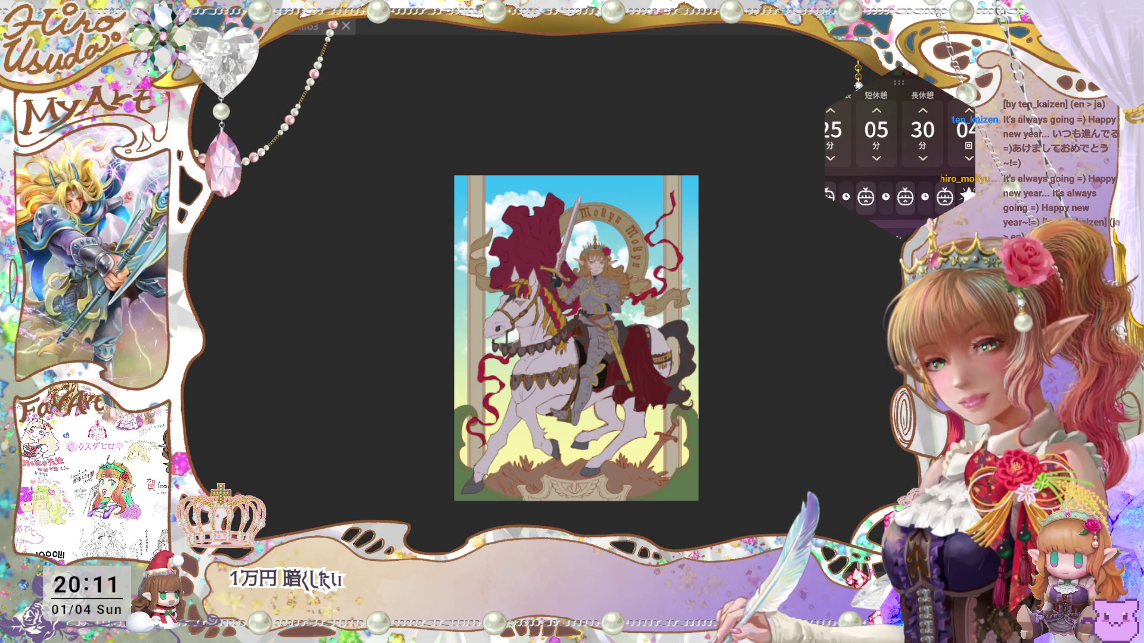
key(ctrl+y)
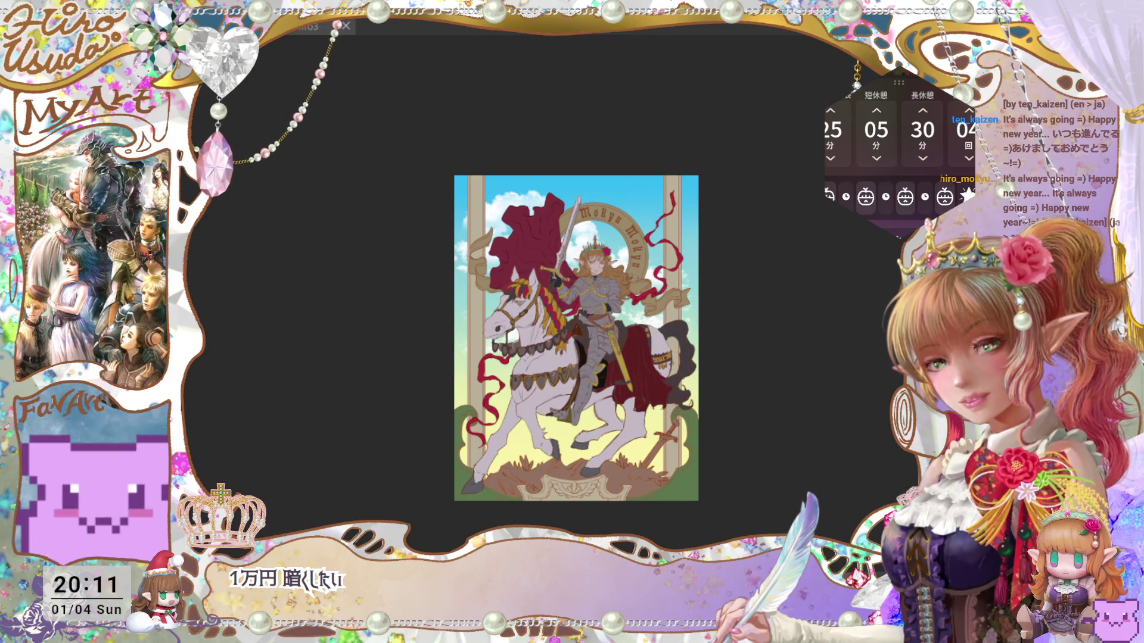
key(ctrl+plus)
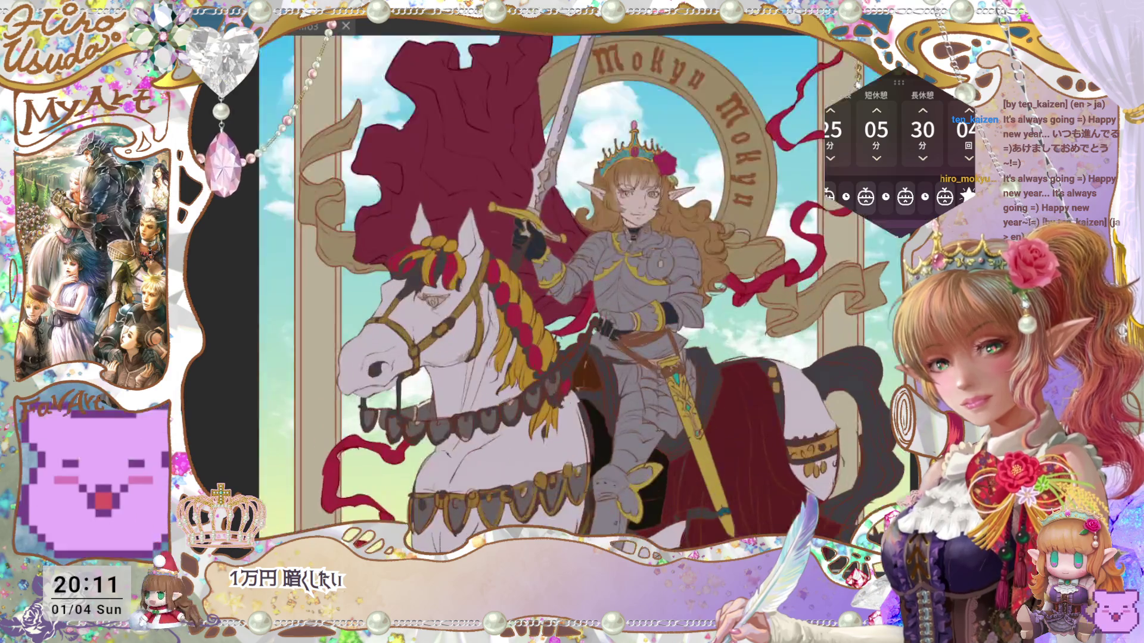
key(ctrl+minus)
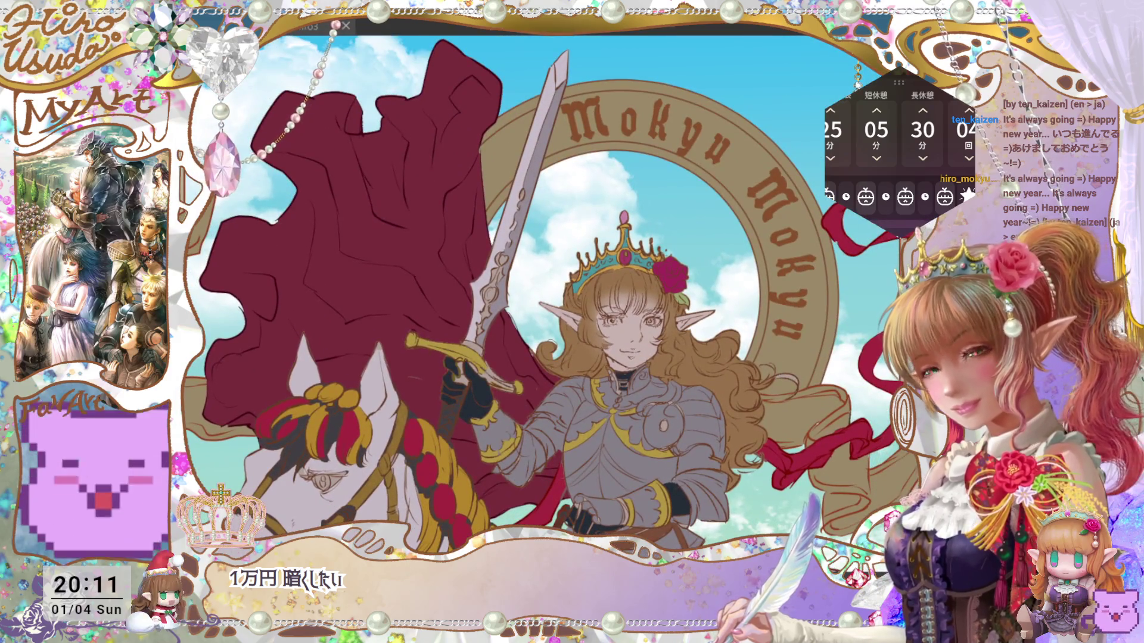
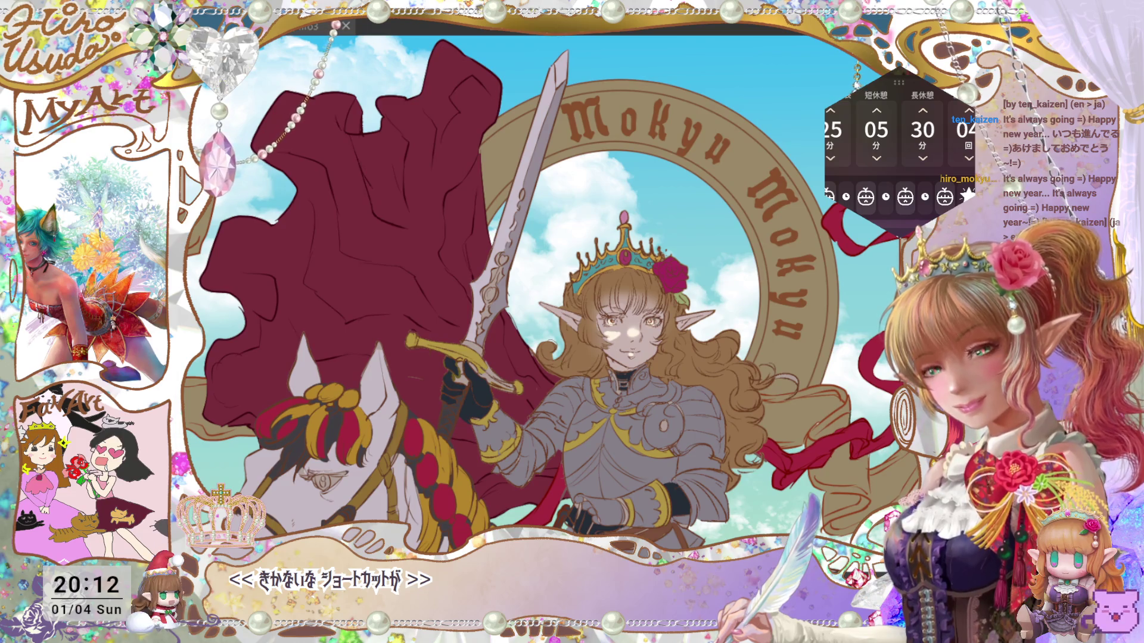
Step: Paint a light highlight stroke down the left edge of the knight's sword blade
key(ctrl+0)
key(ctrl+alt+0)
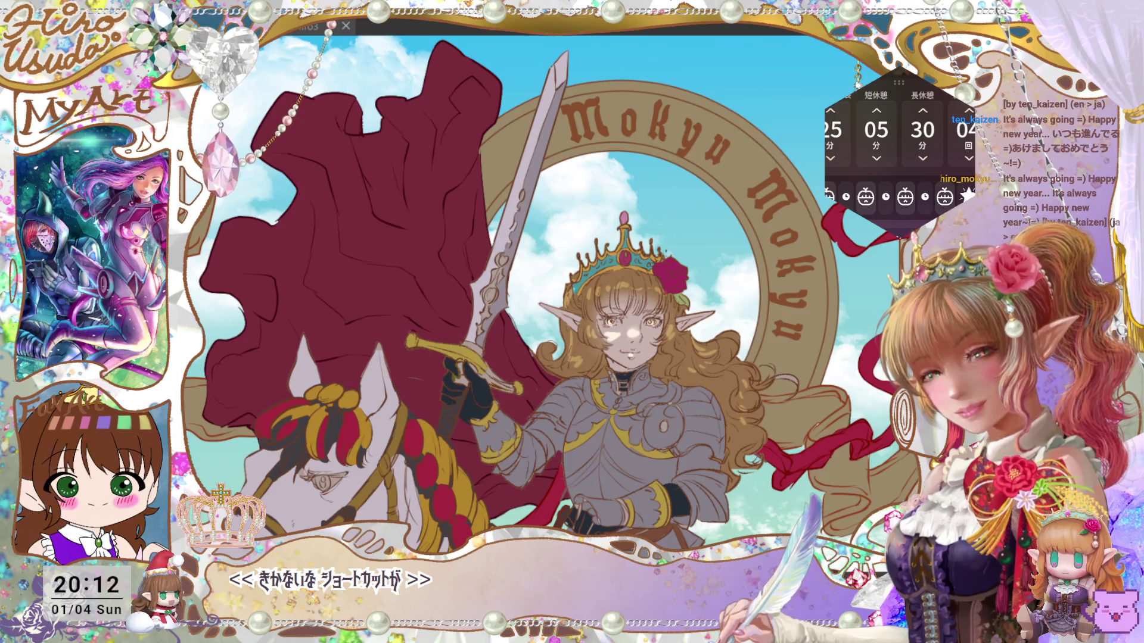
key(ctrl+0)
key(ctrl+z)
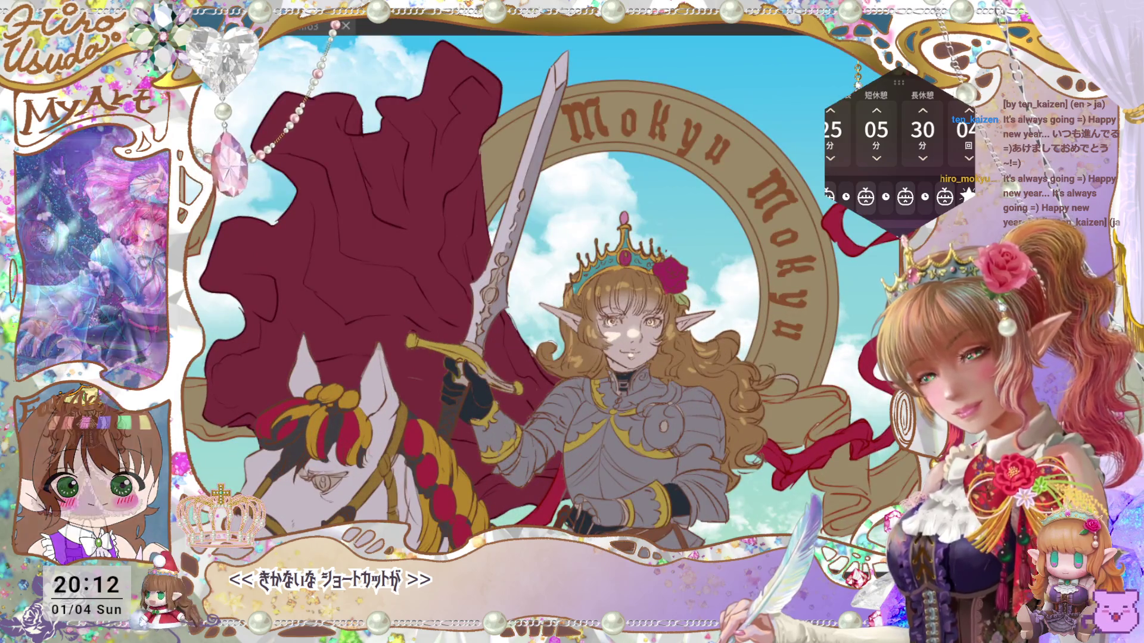
key(ctrl+z)
scroll(601, 292, up, 1)
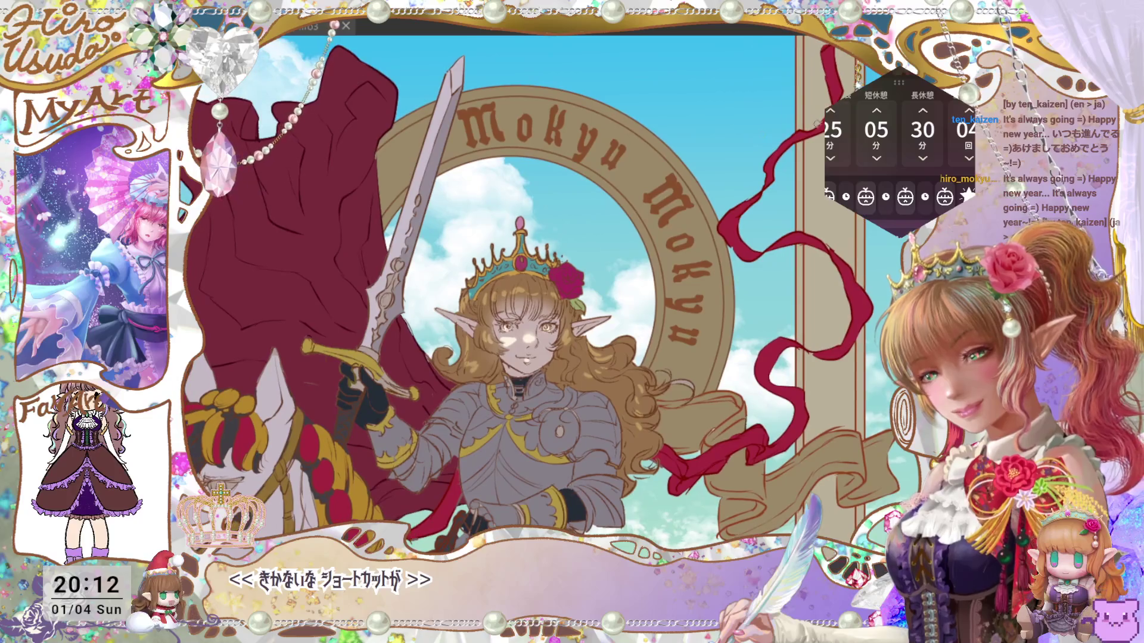
drag(448, 77, 407, 222)
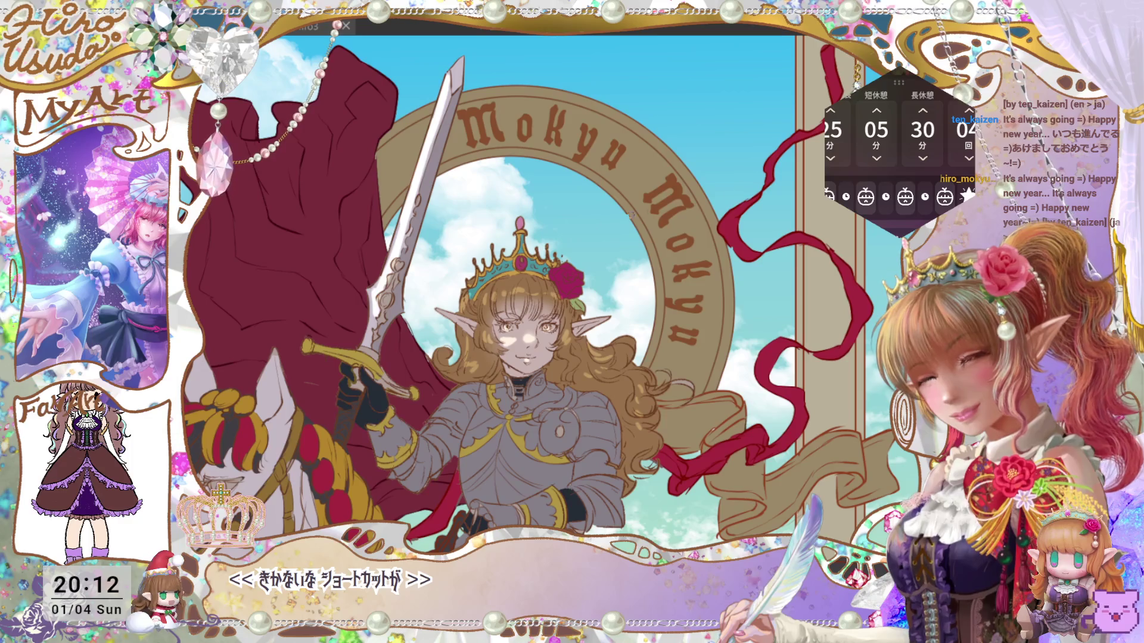
scroll(593, 223, down, 3)
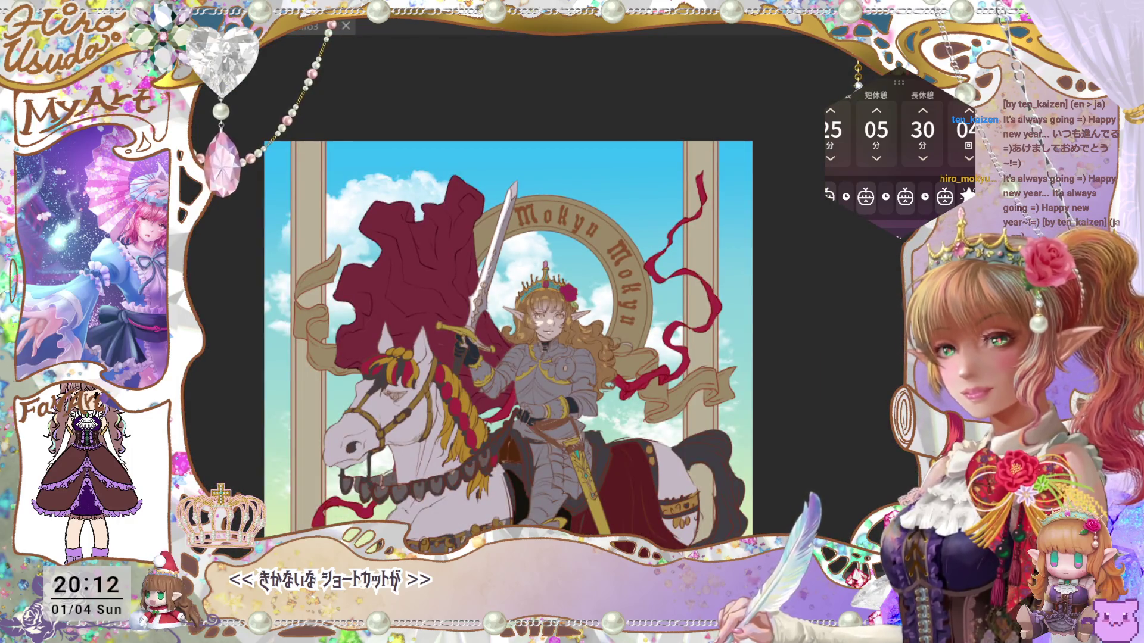
scroll(574, 303, up, 3)
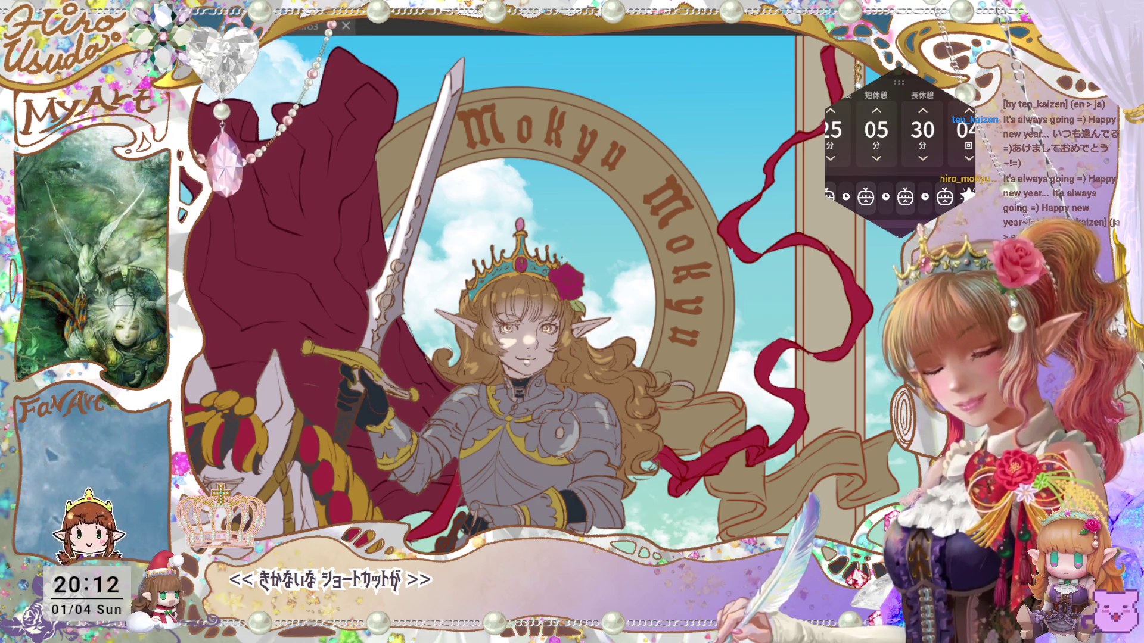
Step: Fit the canvas to the window and pan across the horse's body to review it
key(ctrl+0)
scroll(528, 304, up, 2)
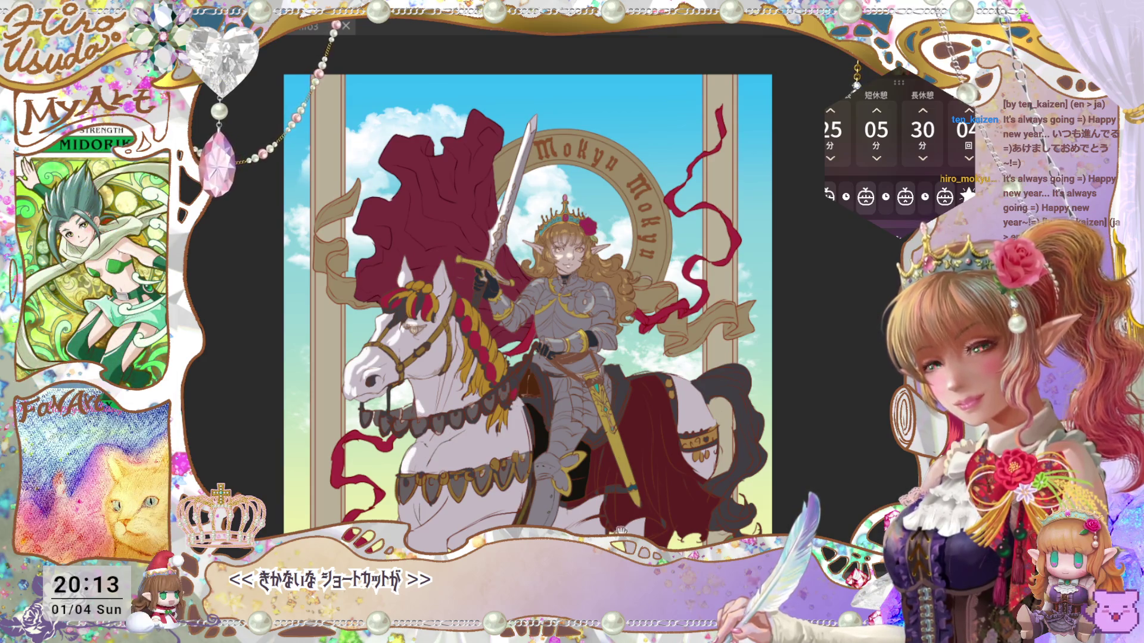
drag(608, 544, 712, 424)
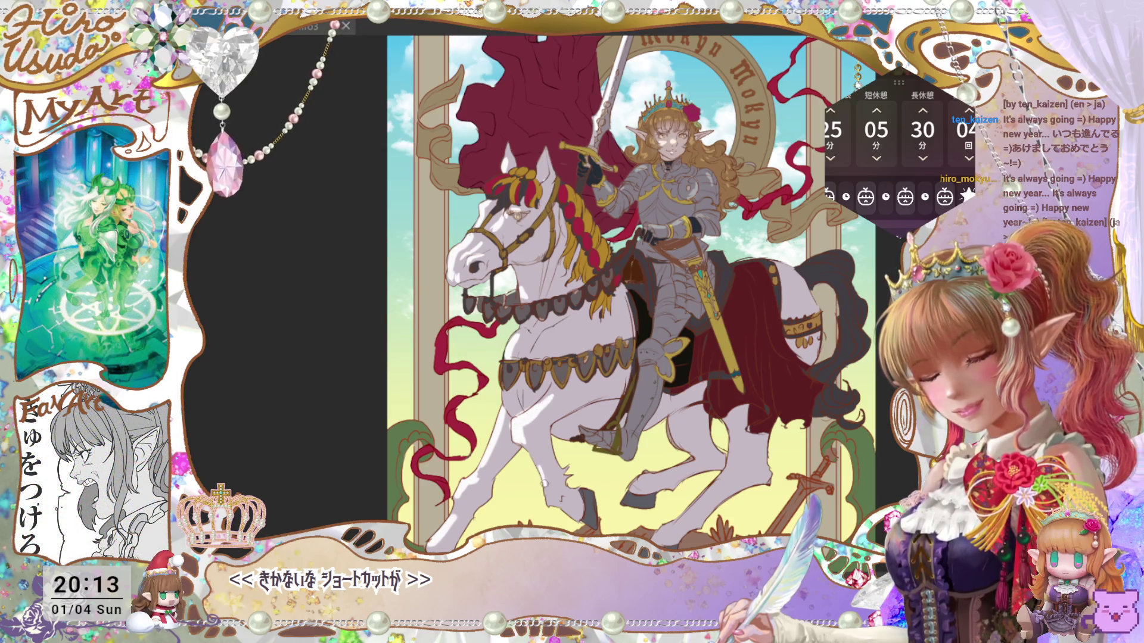
scroll(833, 331, down, 5)
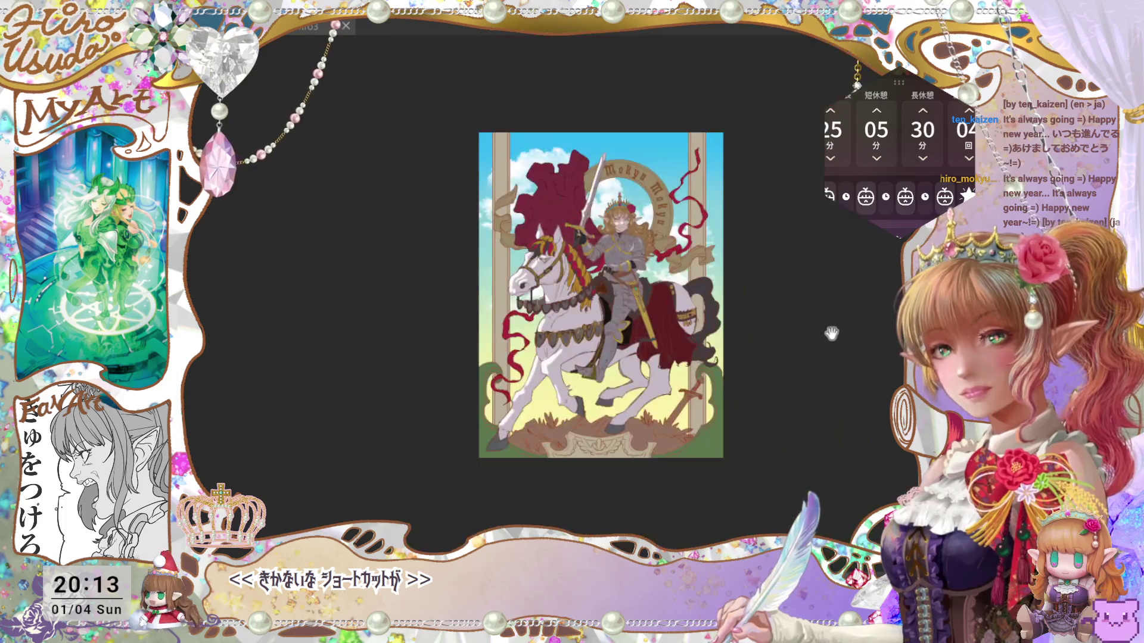
drag(833, 332, 761, 417)
scroll(521, 284, up, 5)
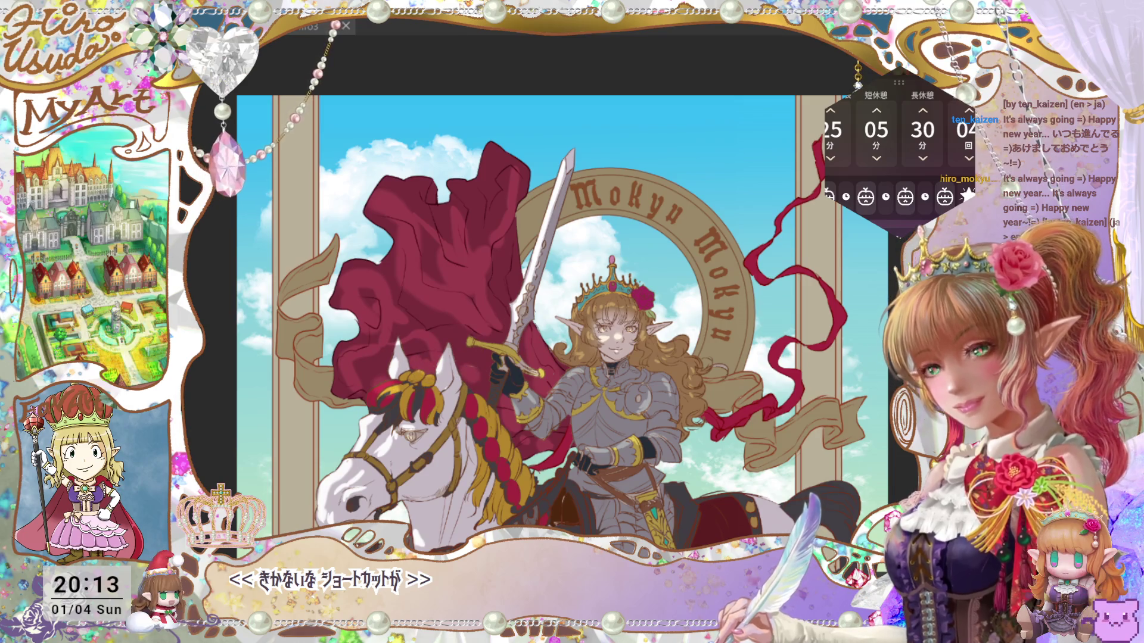
Step: Zoom out to check the full knight-on-horse artwork, then save with Ctrl+S
key(ctrl+minus)
drag(768, 449, 755, 386)
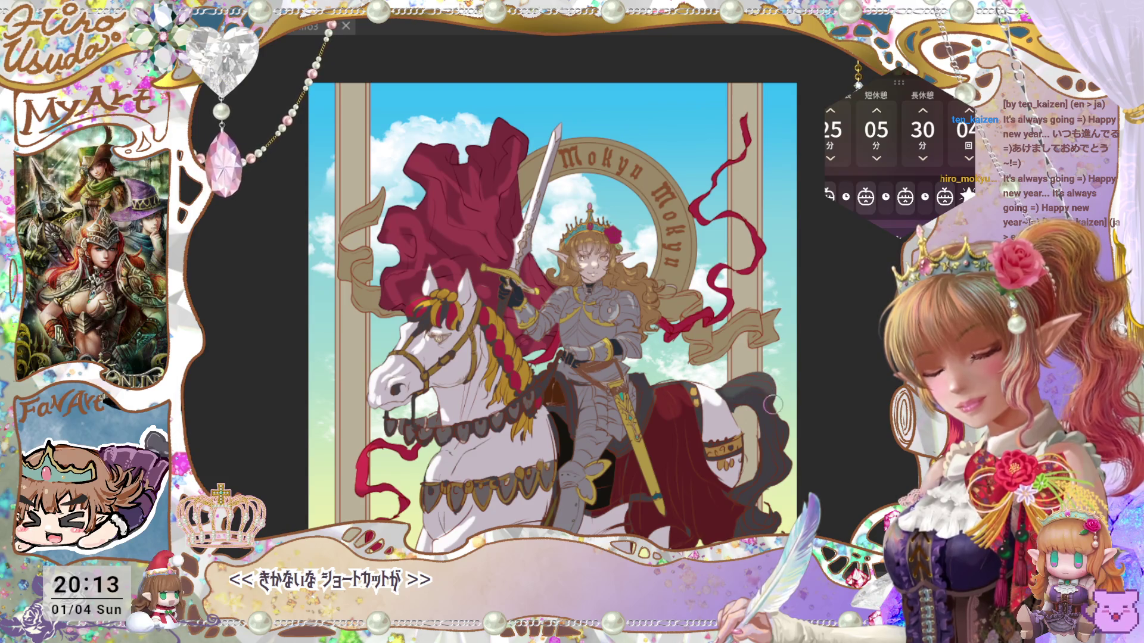
key(ctrl+0)
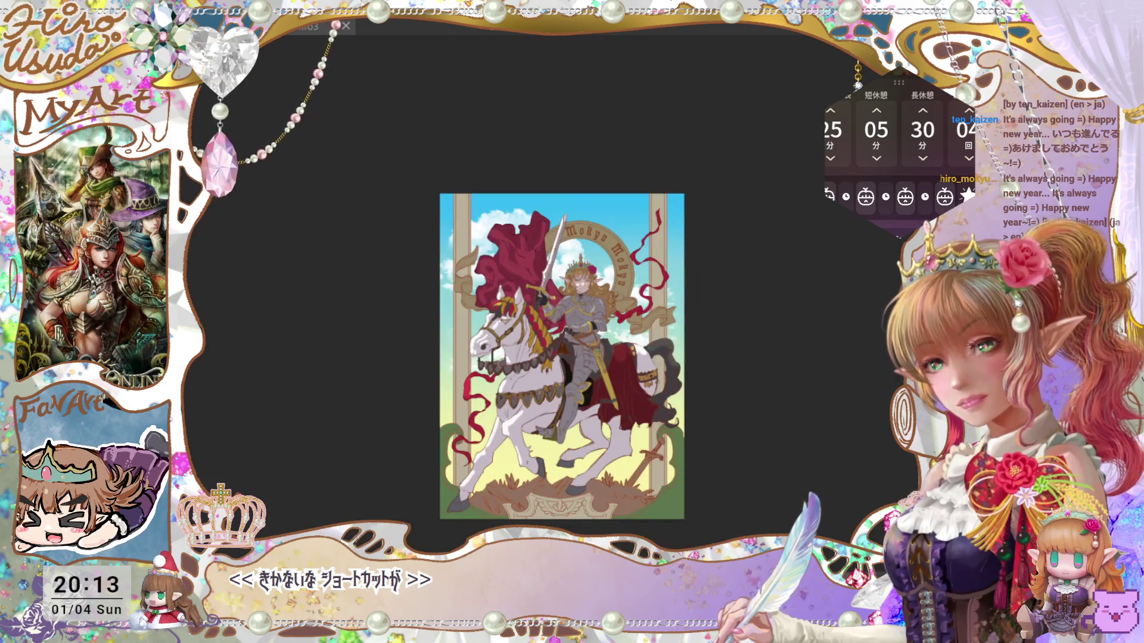
scroll(560, 370, up, 5)
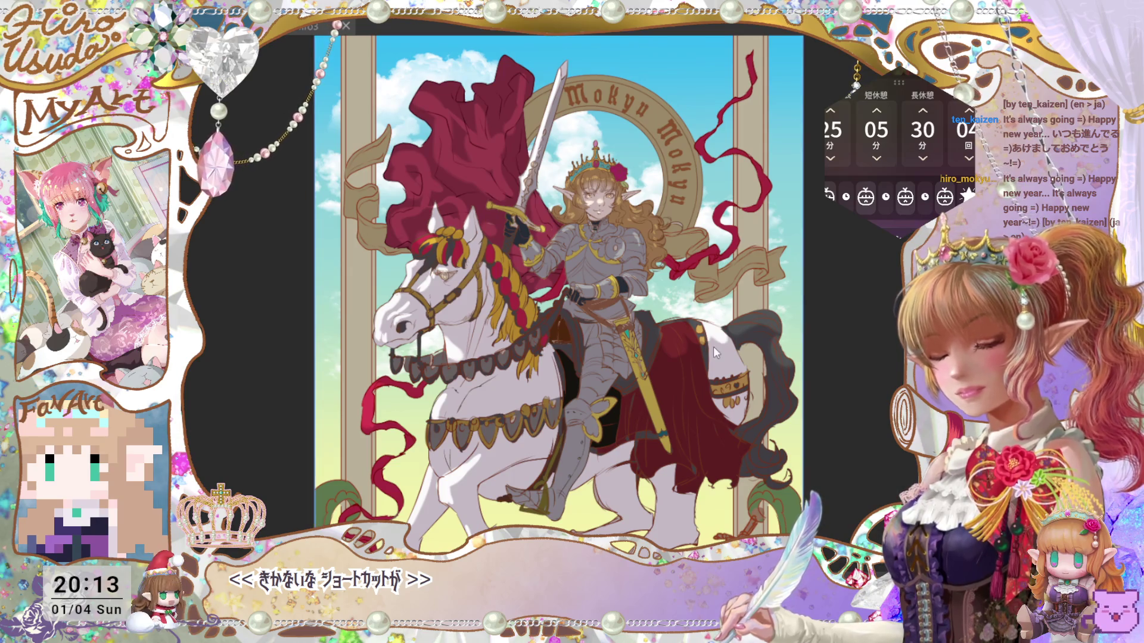
key(ctrl+s)
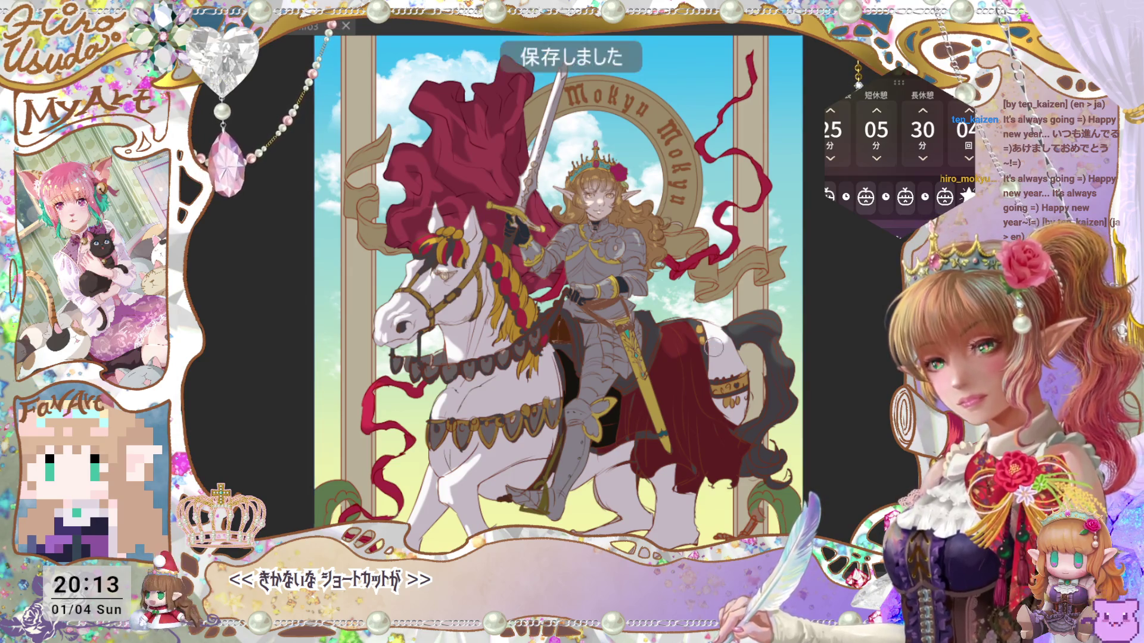
key(ctrl+z)
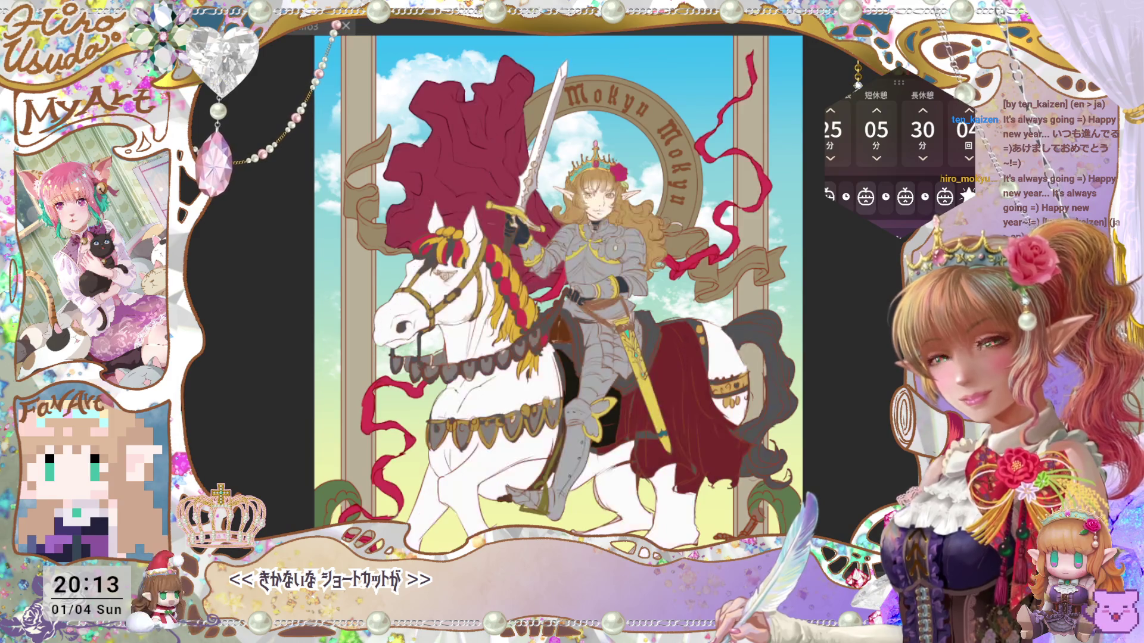
key(ctrl+y)
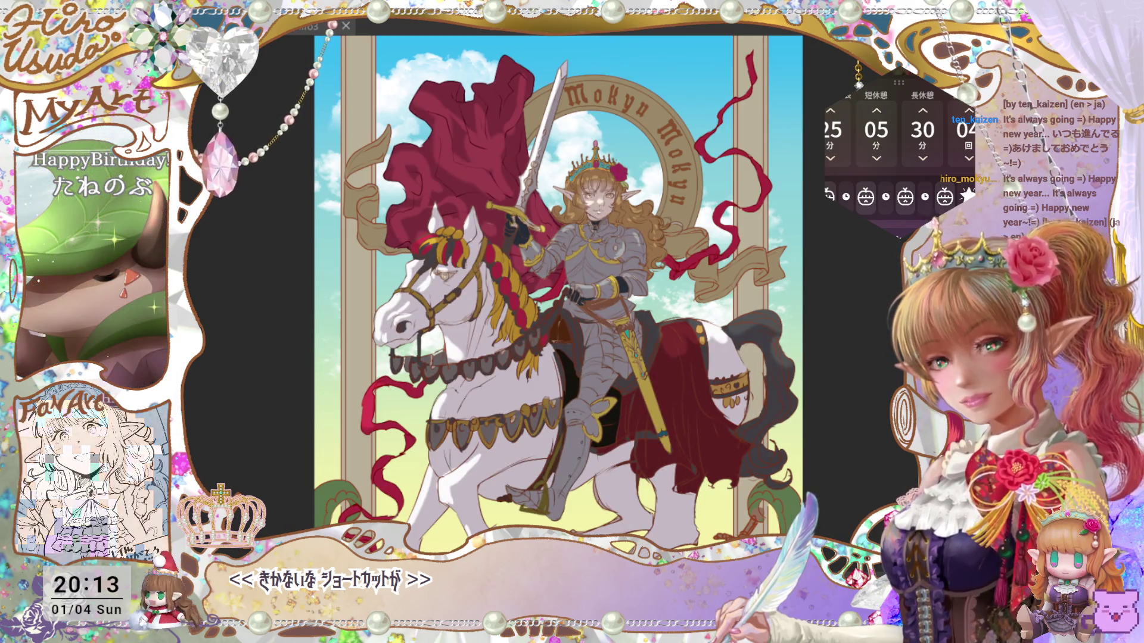
key(ctrl+y)
key(ctrl+z)
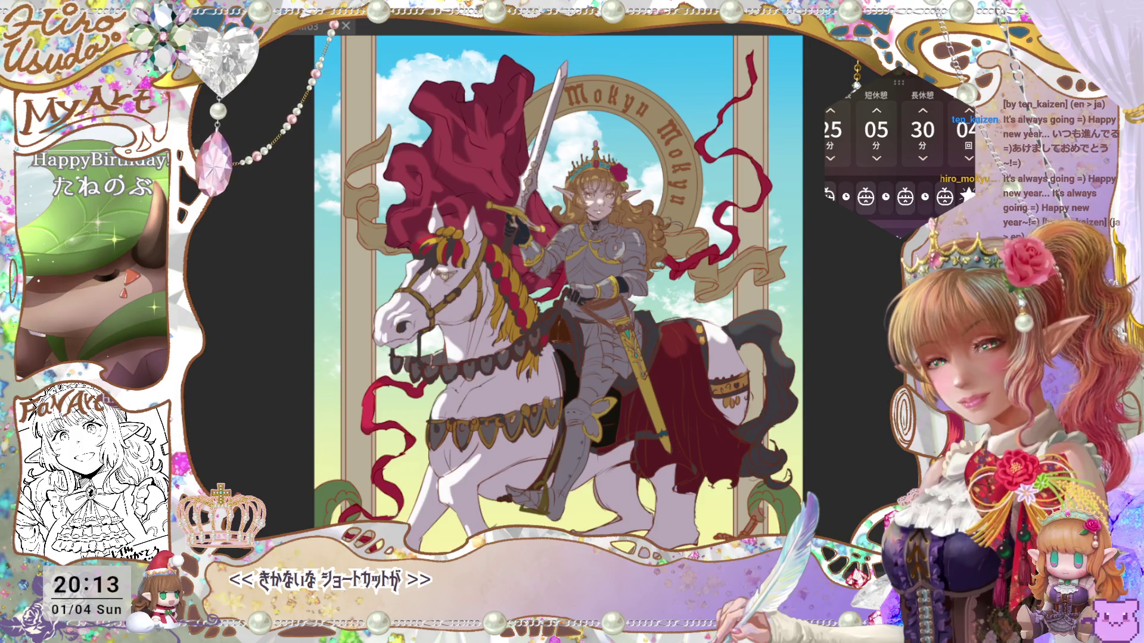
key(ctrl+y)
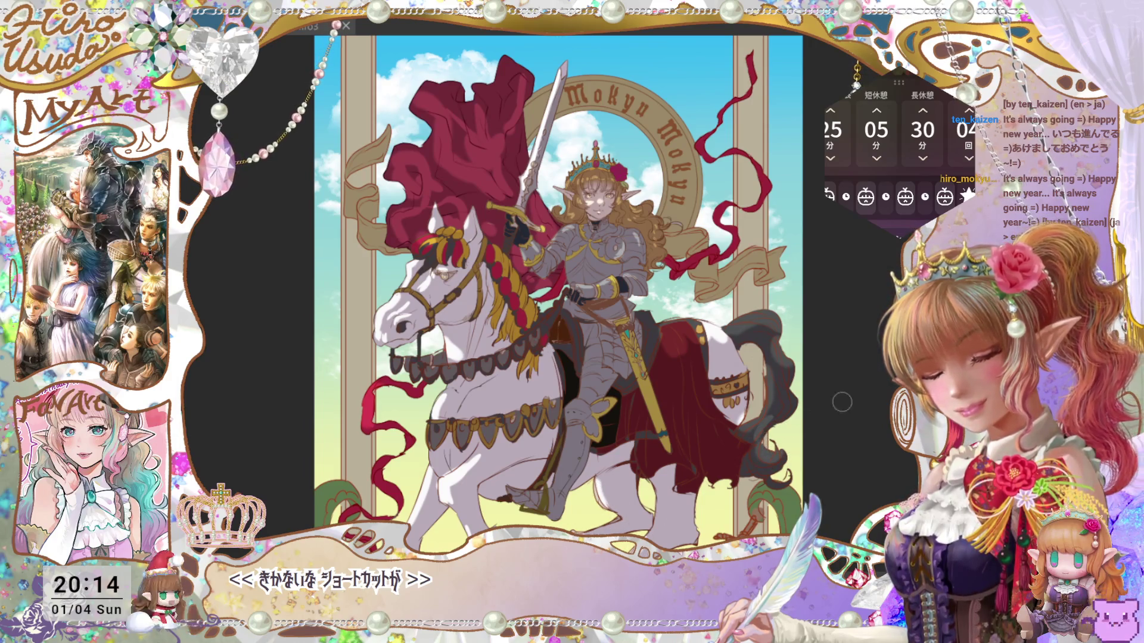
key(ctrl+minus)
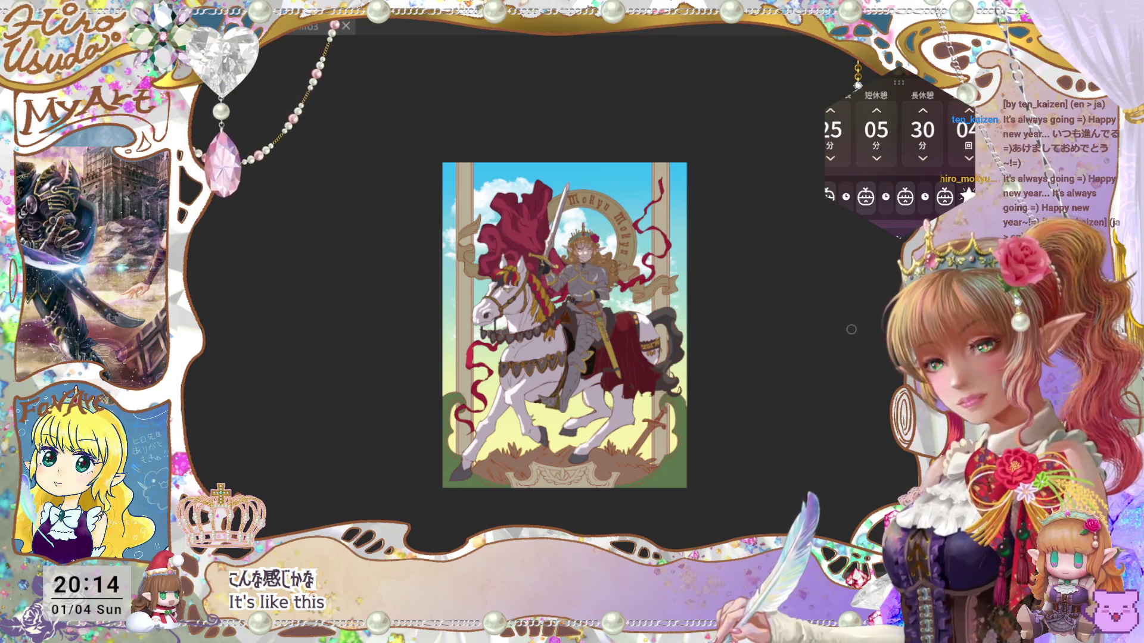
Step: Zoom out from the red banner close-up to the full artwork and save it
scroll(564, 324, down, 3)
scroll(564, 325, up, 8)
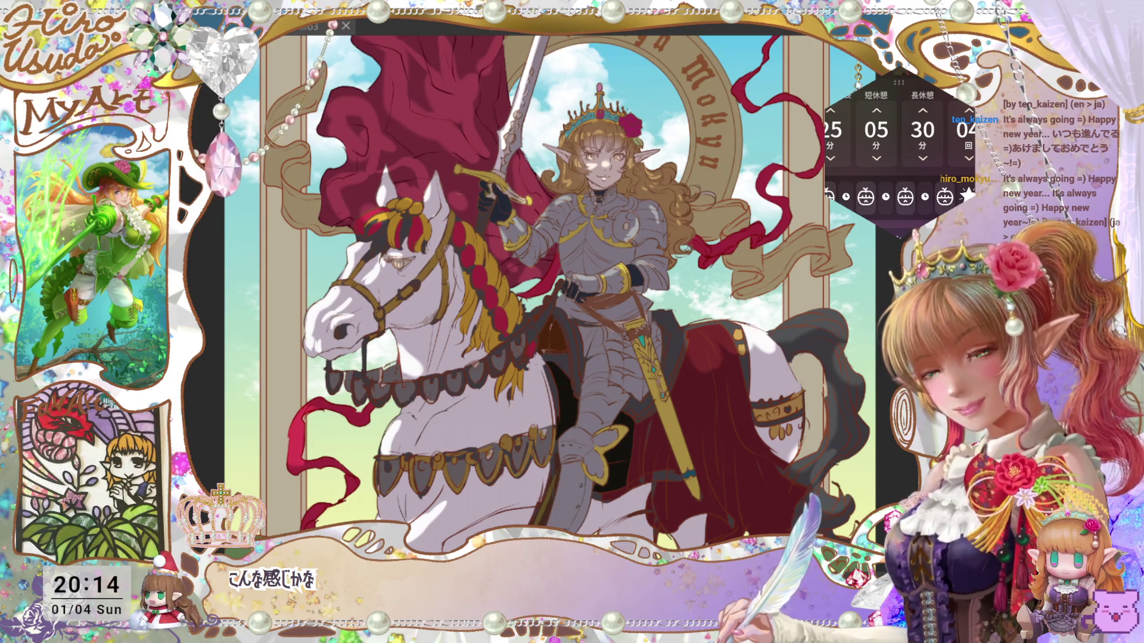
scroll(834, 411, up, 5)
scroll(536, 286, down, 5)
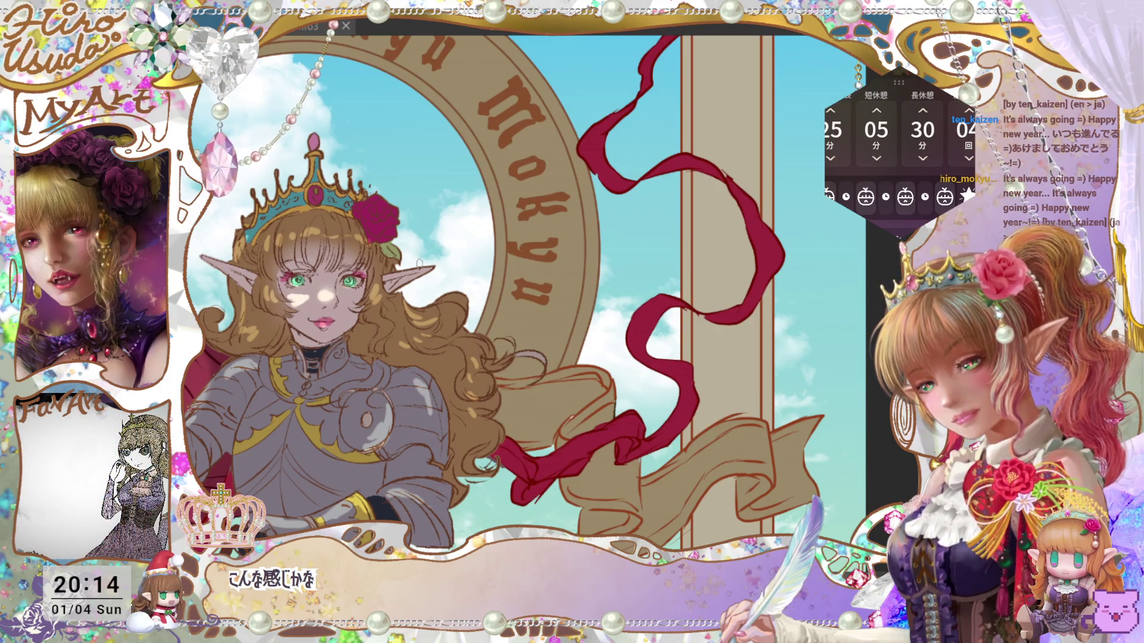
scroll(488, 292, down, 5)
scroll(488, 292, up, 5)
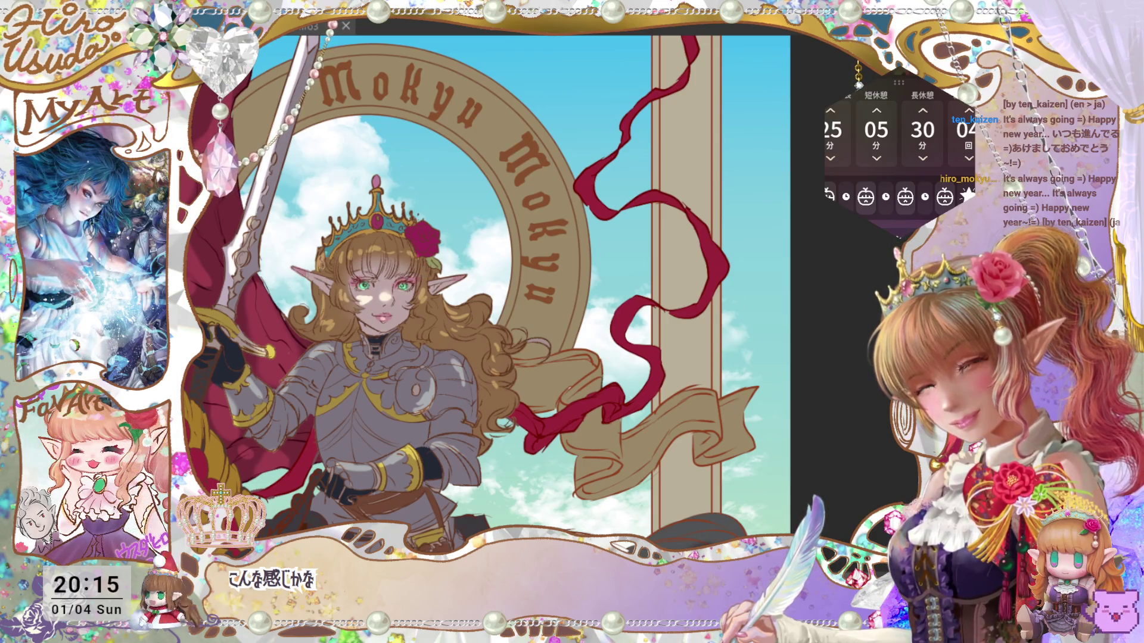
key(ctrl+minus)
key(ctrl+minus)
key(ctrl+minus)
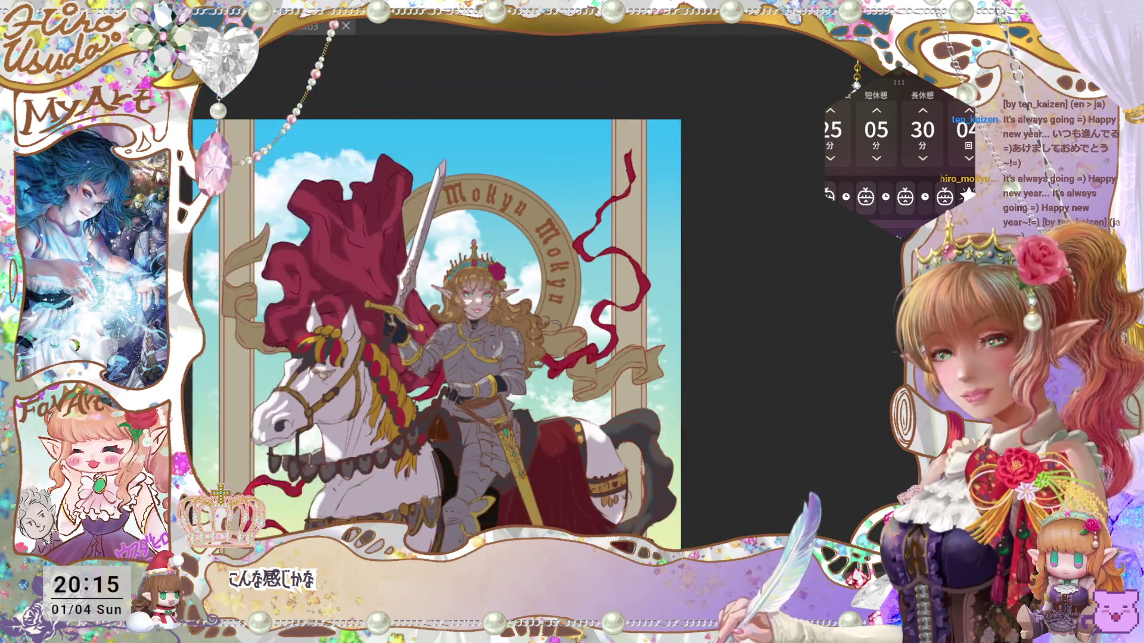
key(ctrl+0)
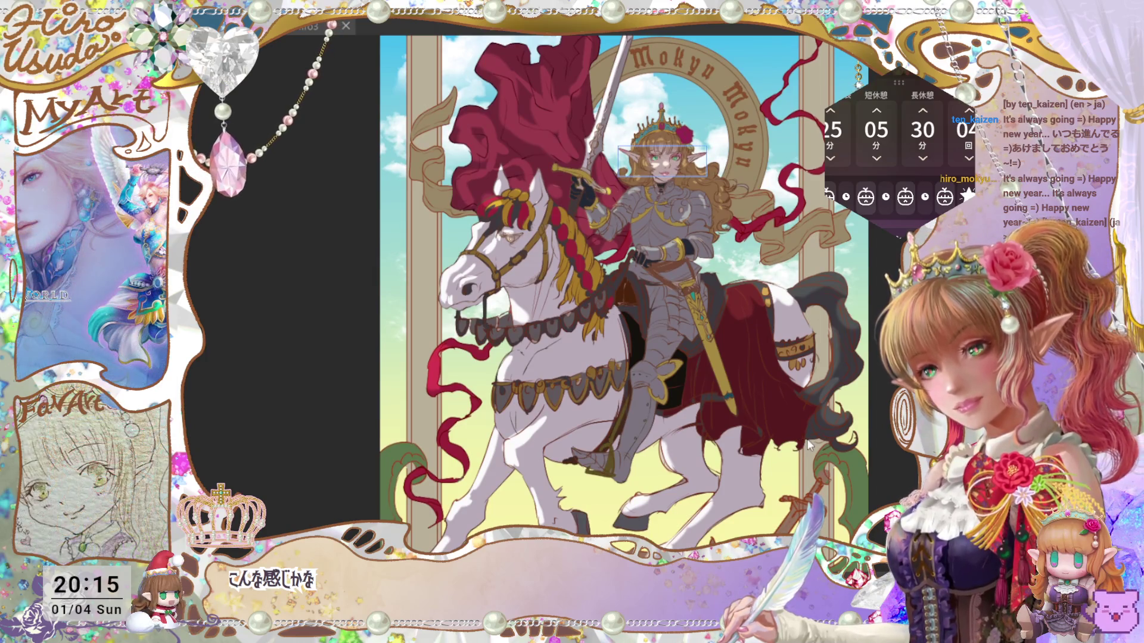
key(ctrl+s)
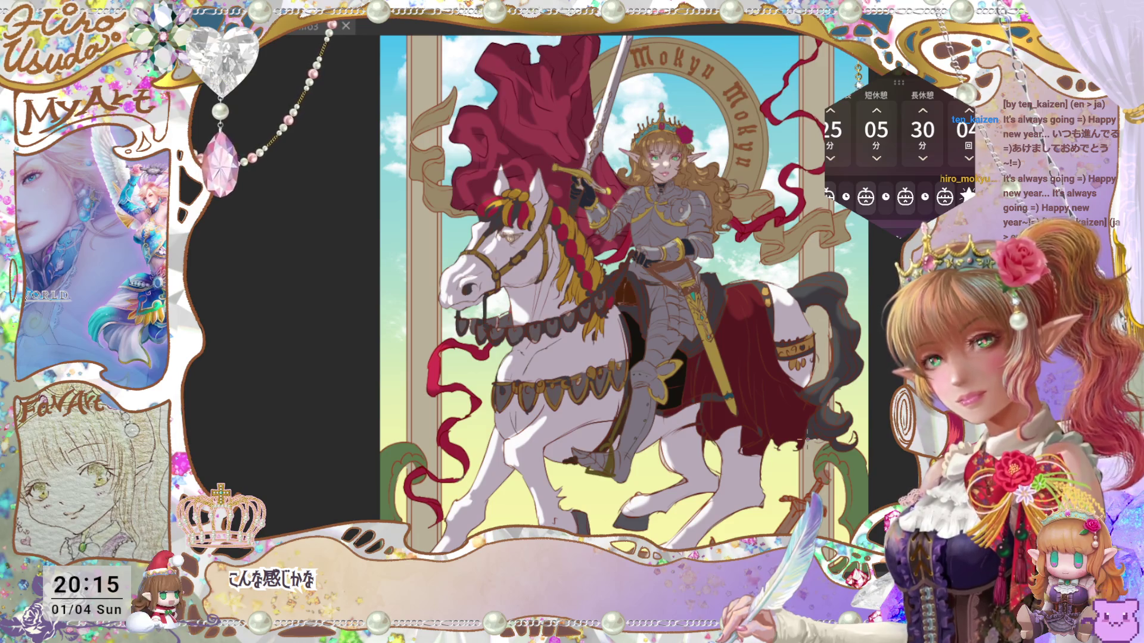
Step: Zoom in on the rider and horse's head, then return to the full-canvas view
key(ctrl+0)
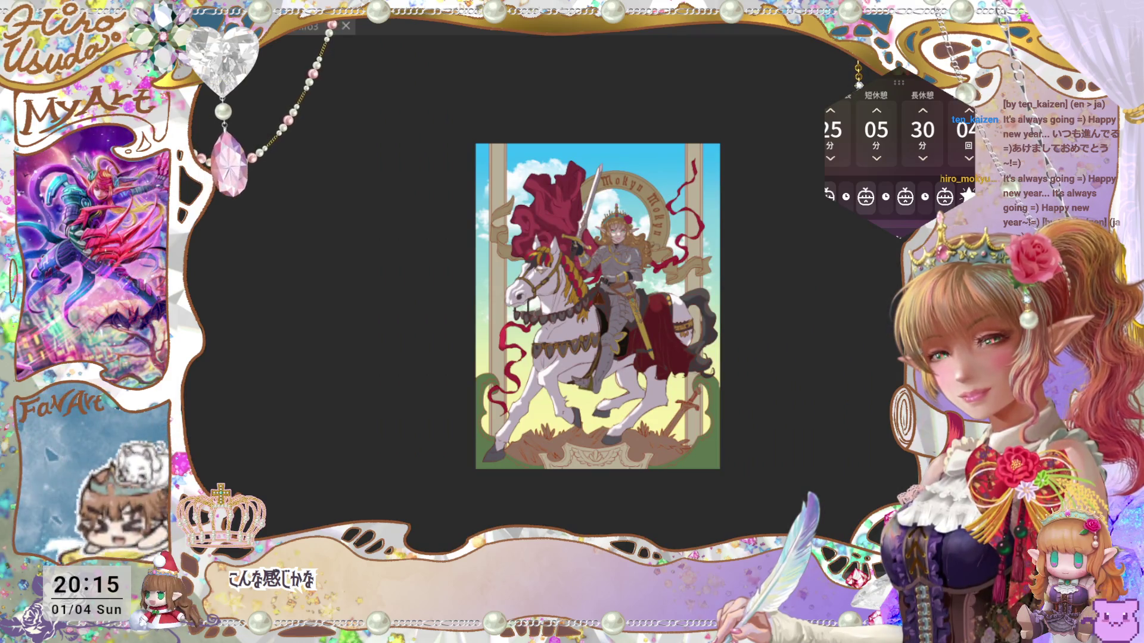
key(ctrl+plus)
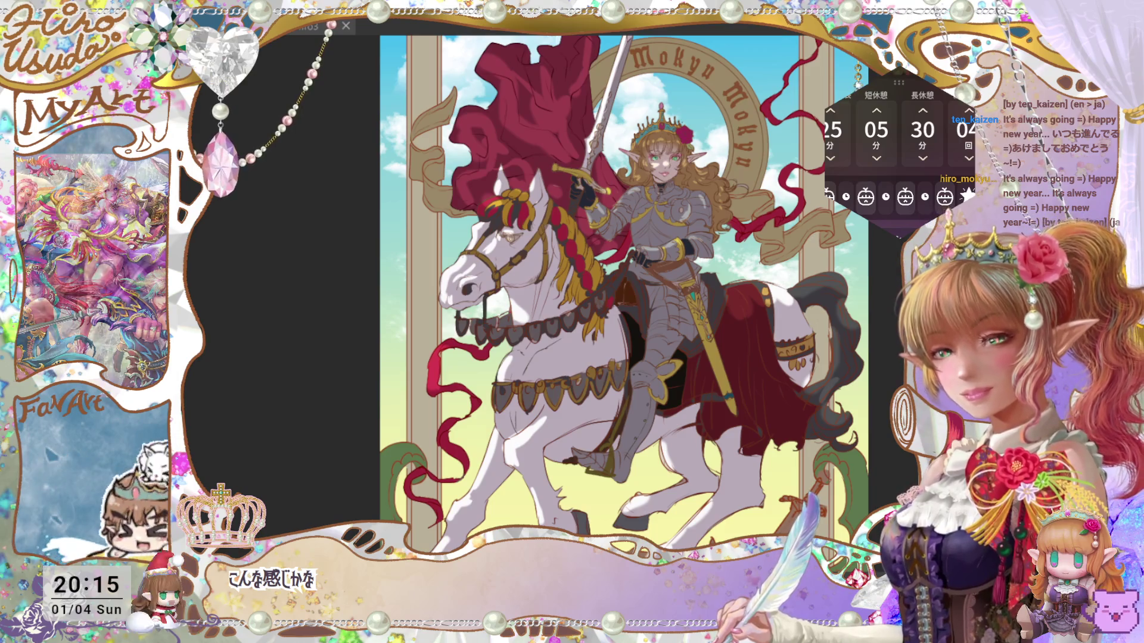
key(ctrl+plus)
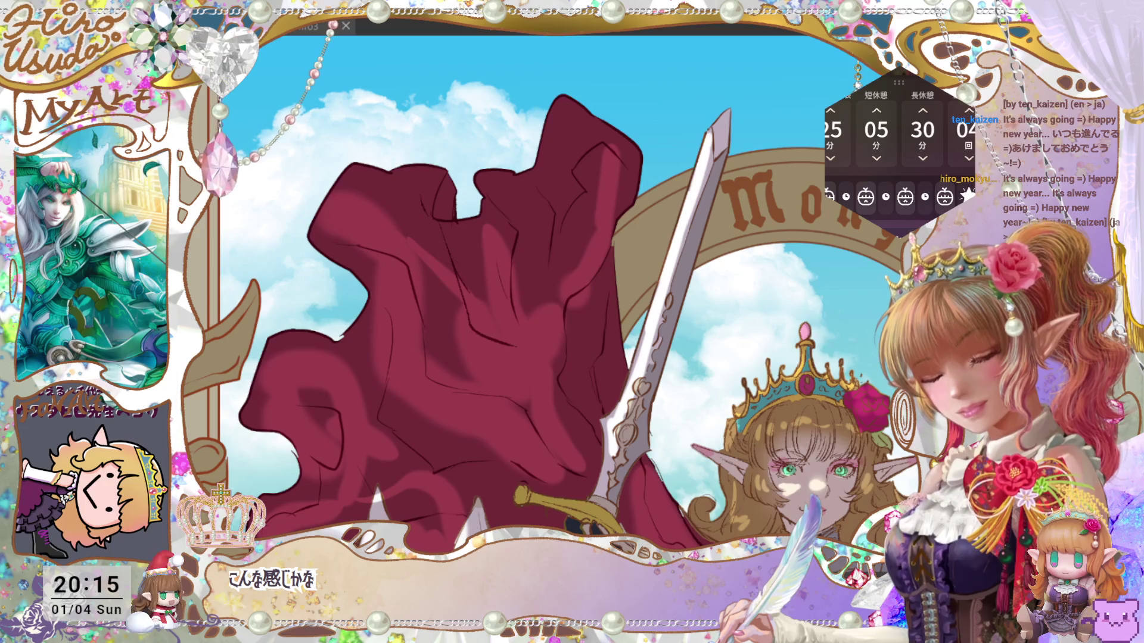
key(ctrl+0)
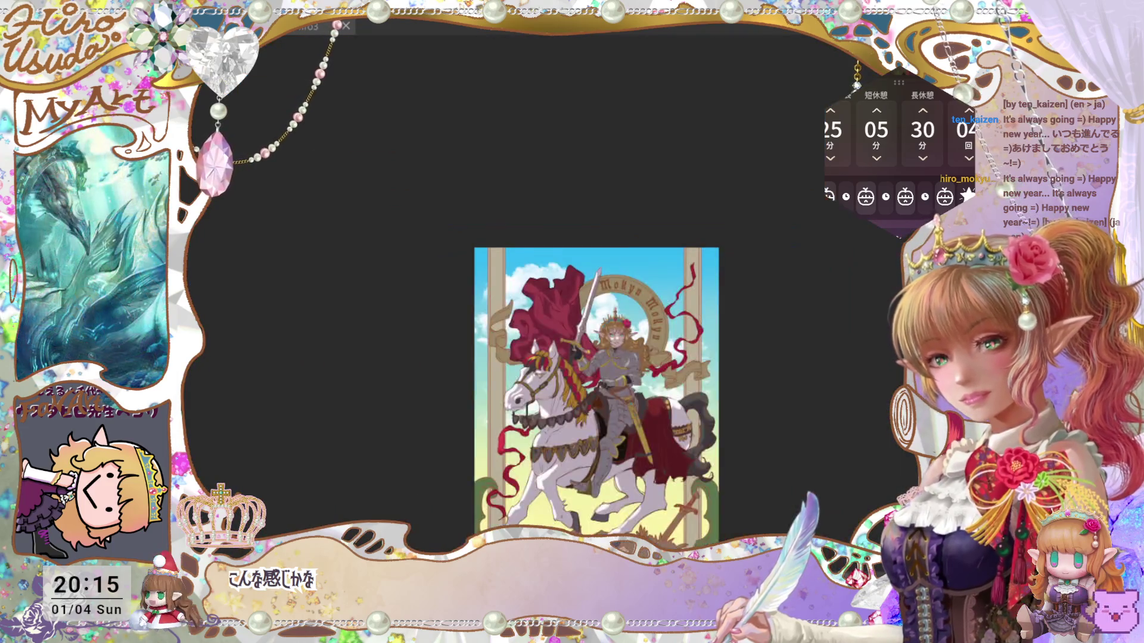
Step: Pan and fit the whole illustration in view, then save it twice
scroll(595, 393, up, 5)
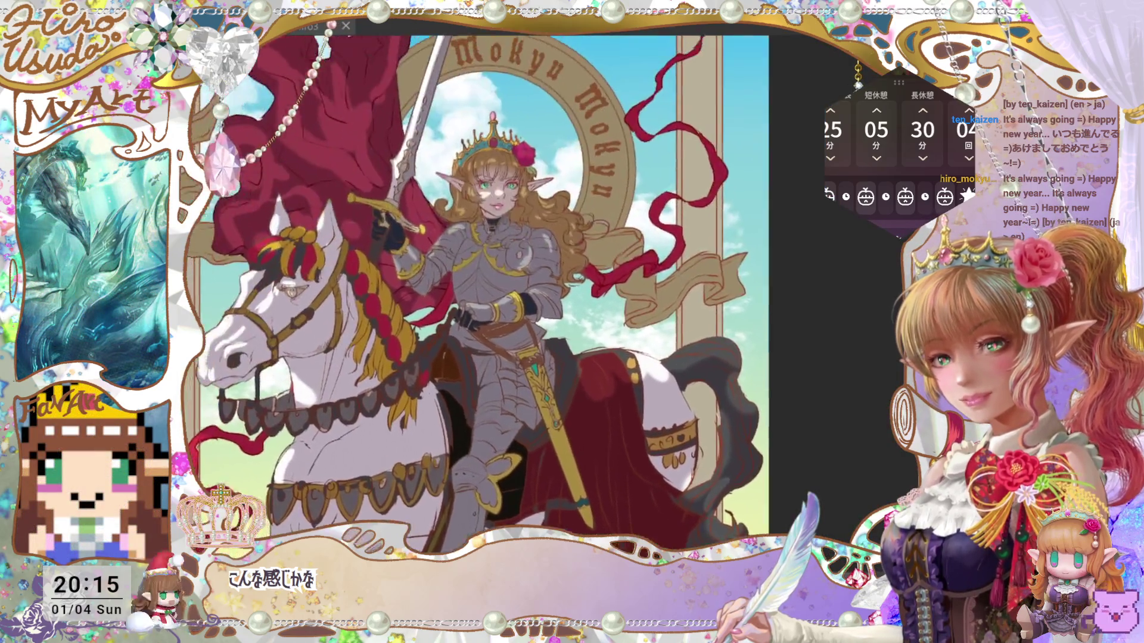
scroll(485, 292, left, 3)
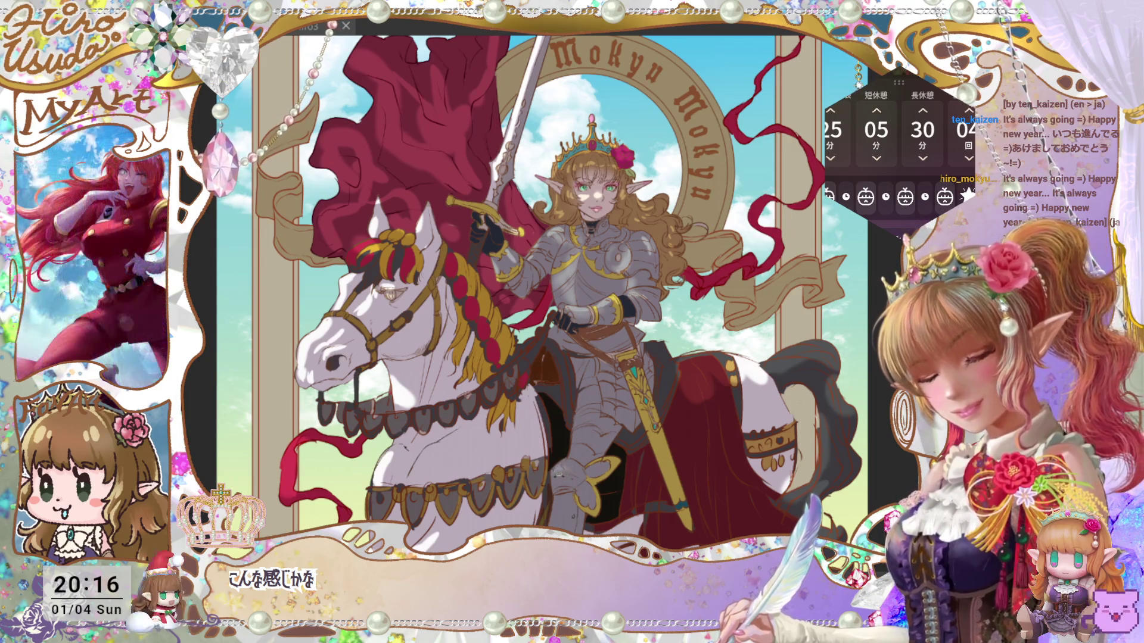
key(ctrl+0)
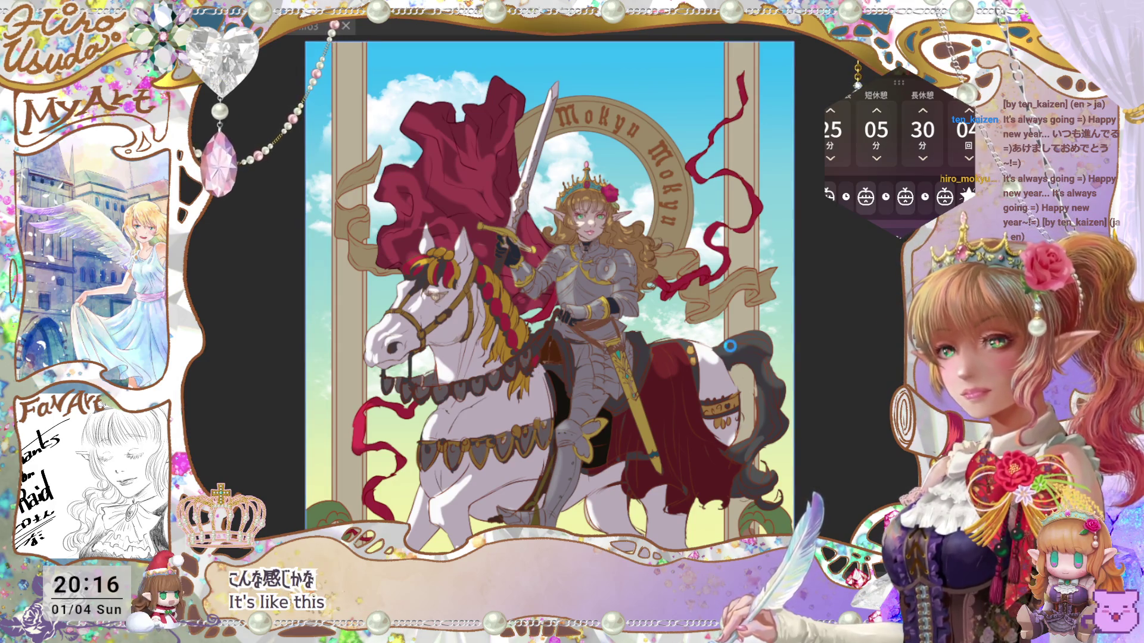
key(ctrl+s)
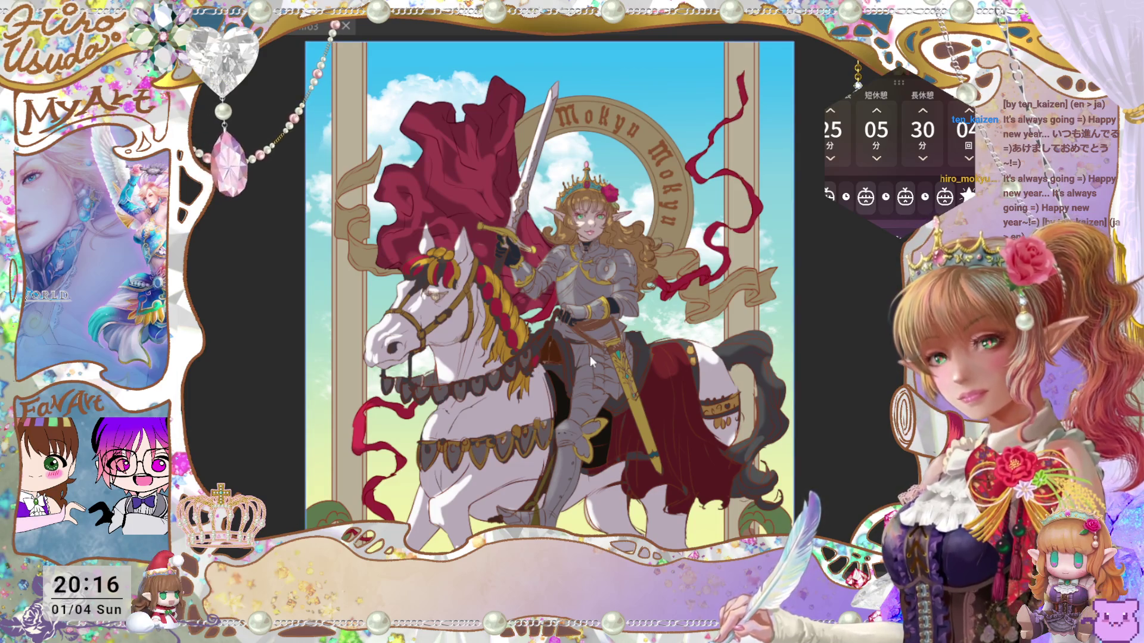
key(ctrl+s)
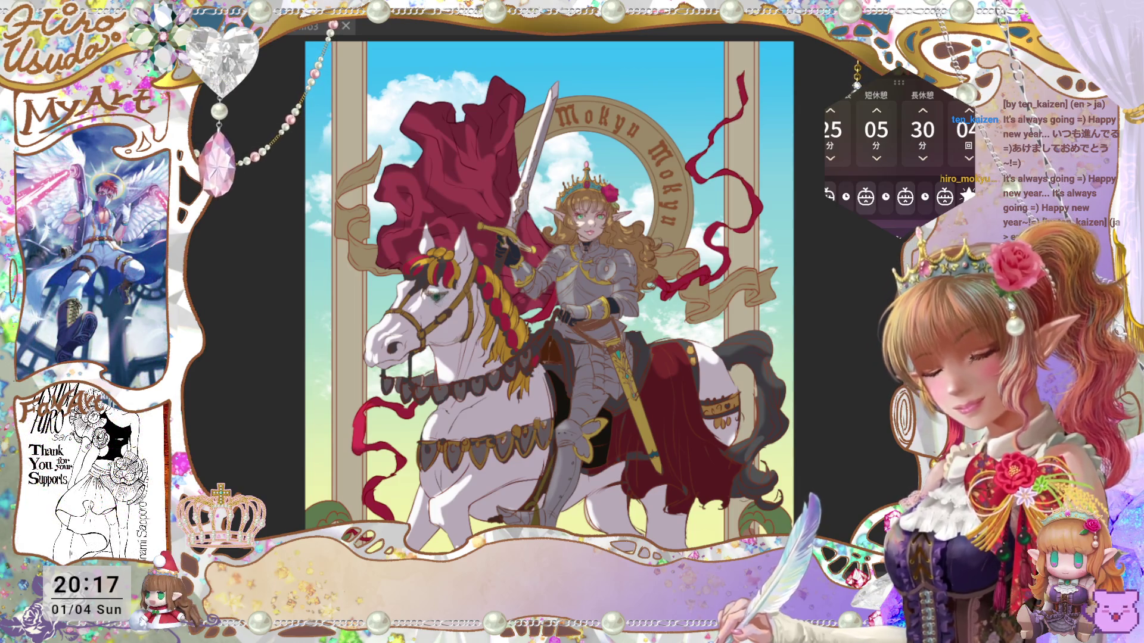
Step: Mark a rectangular area around the rider's upper body, check the zoom, and save
key(ctrl+minus)
key(ctrl+plus)
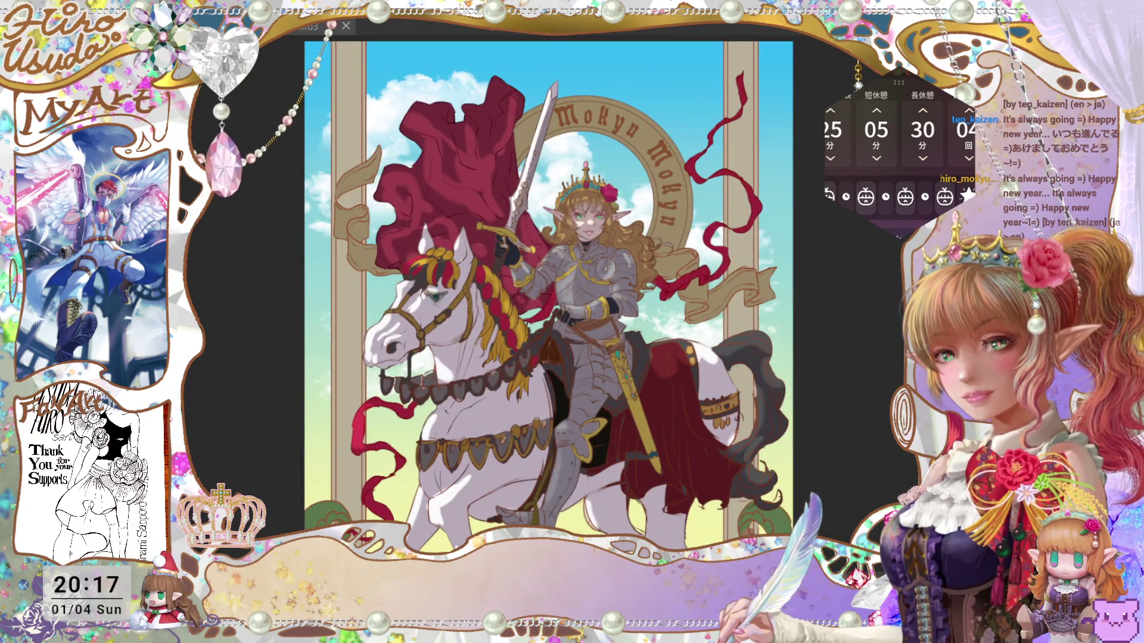
drag(421, 204, 631, 312)
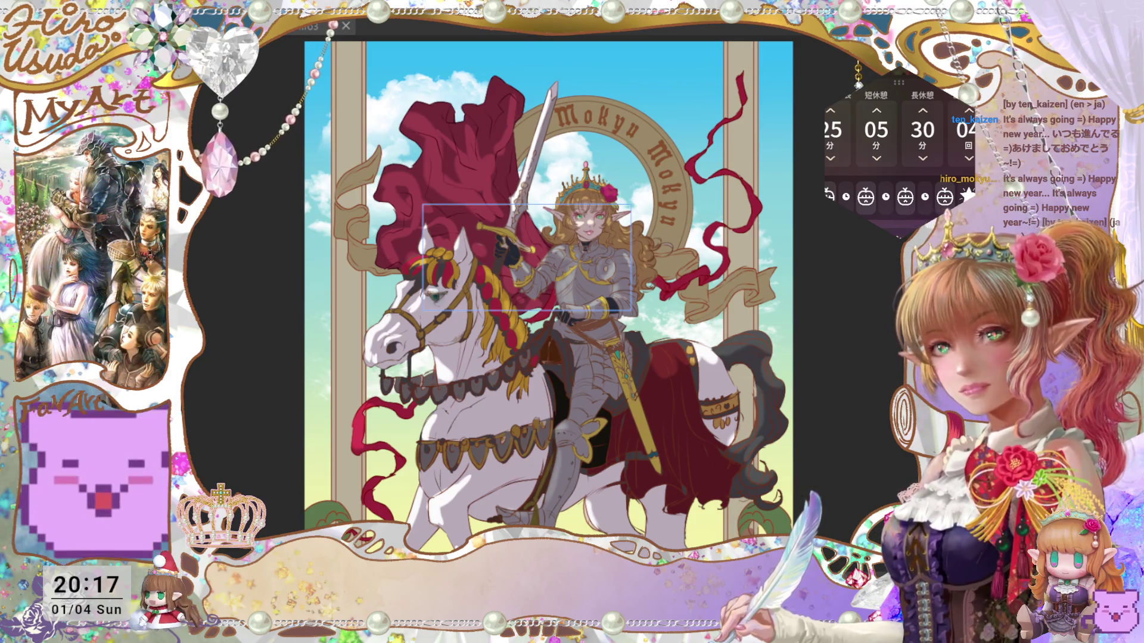
key(ctrl+s)
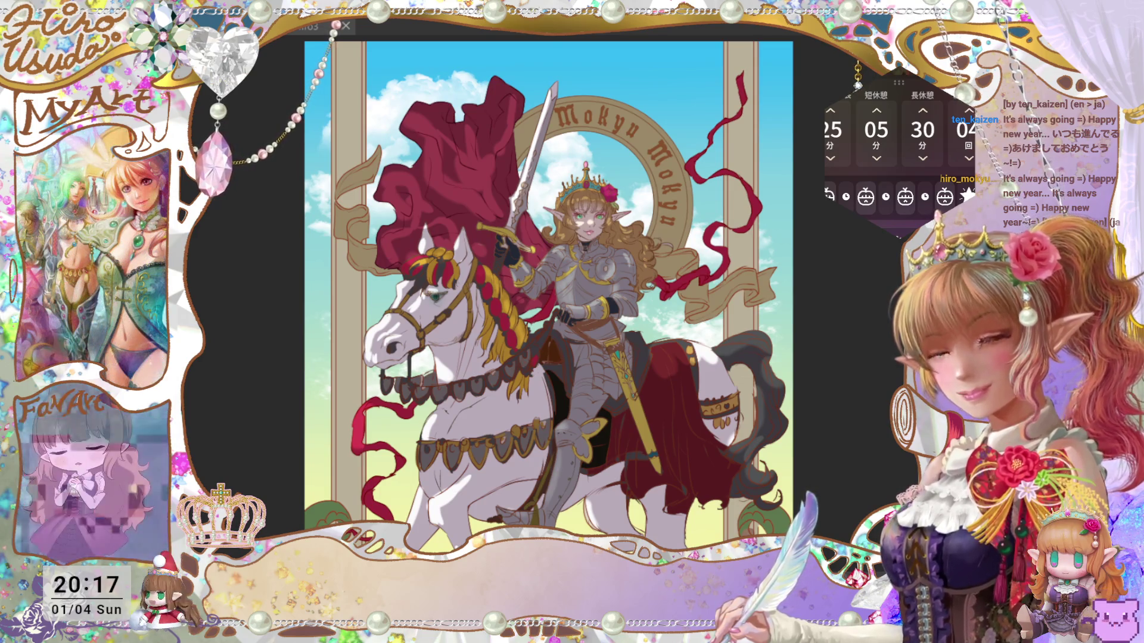
scroll(548, 292, down, 2)
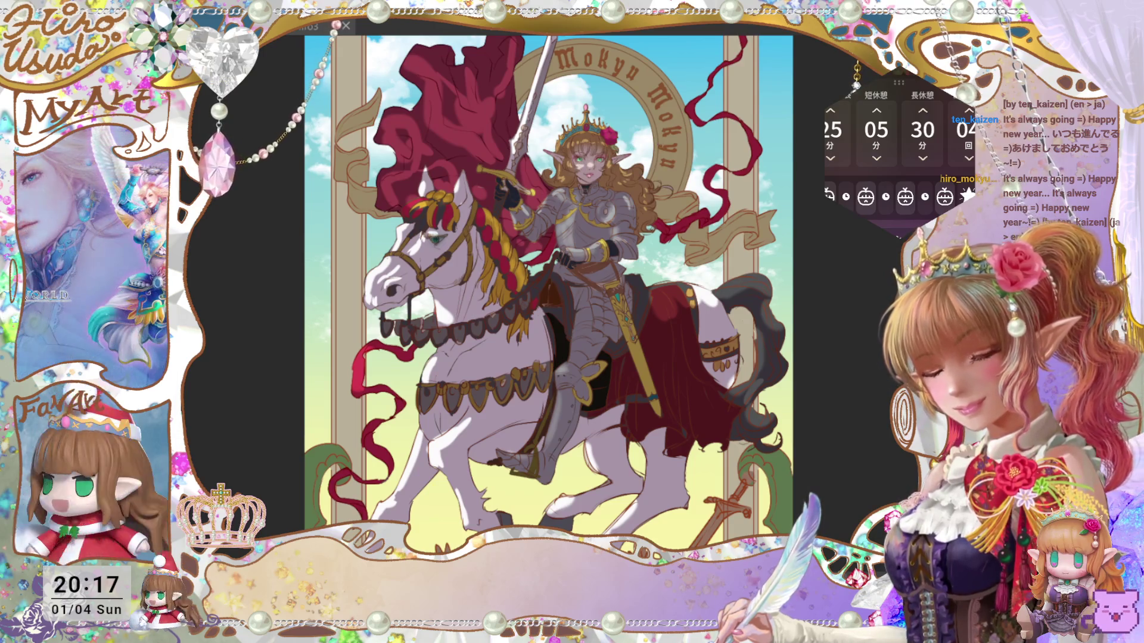
key(ctrl+minus)
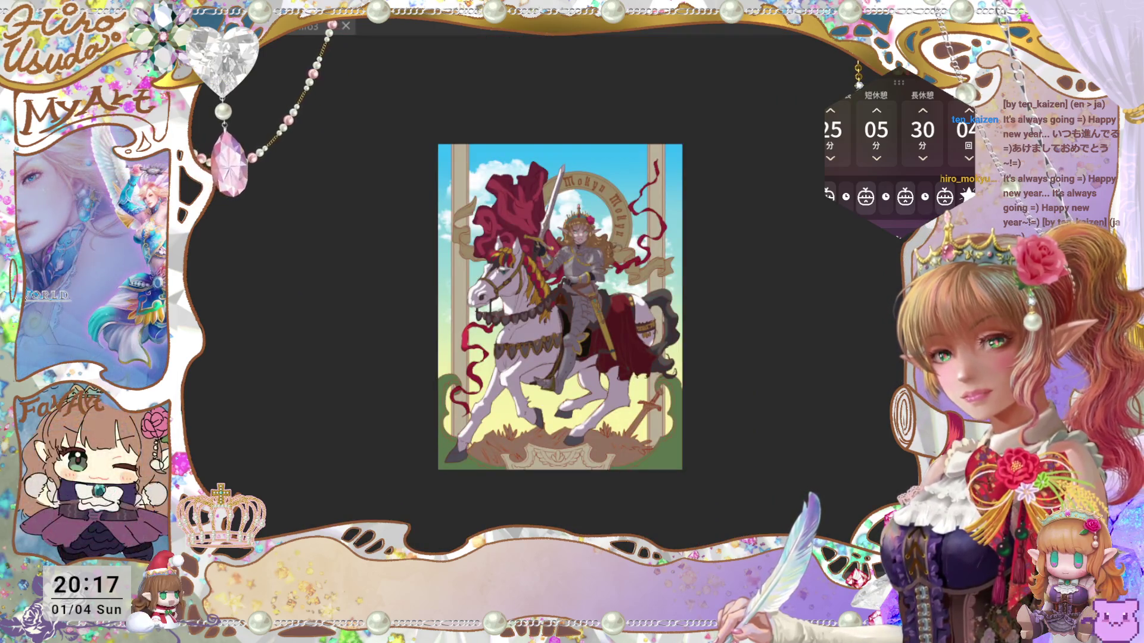
key(ctrl+plus)
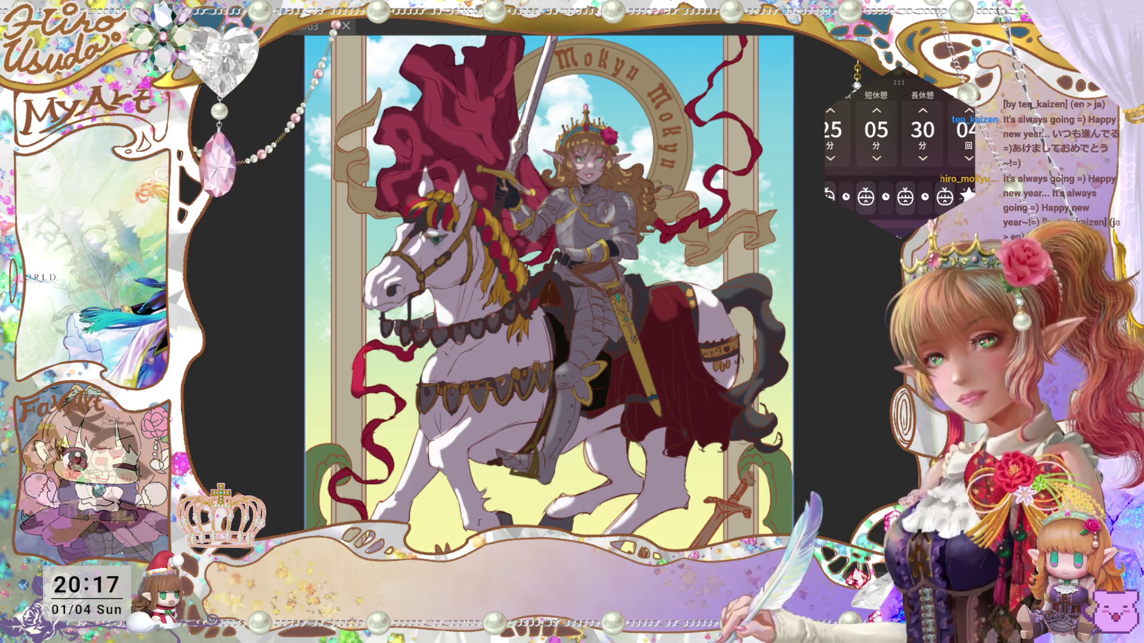
key(ctrl+s)
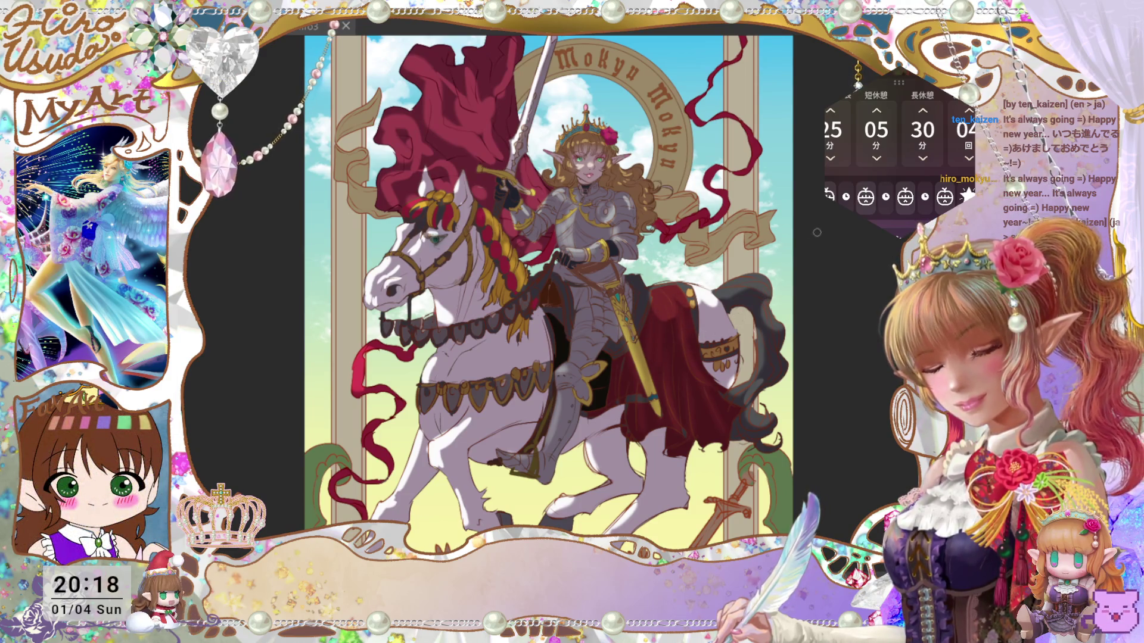
Step: Fit the whole illustration in the window and save it again
key(ctrl+0)
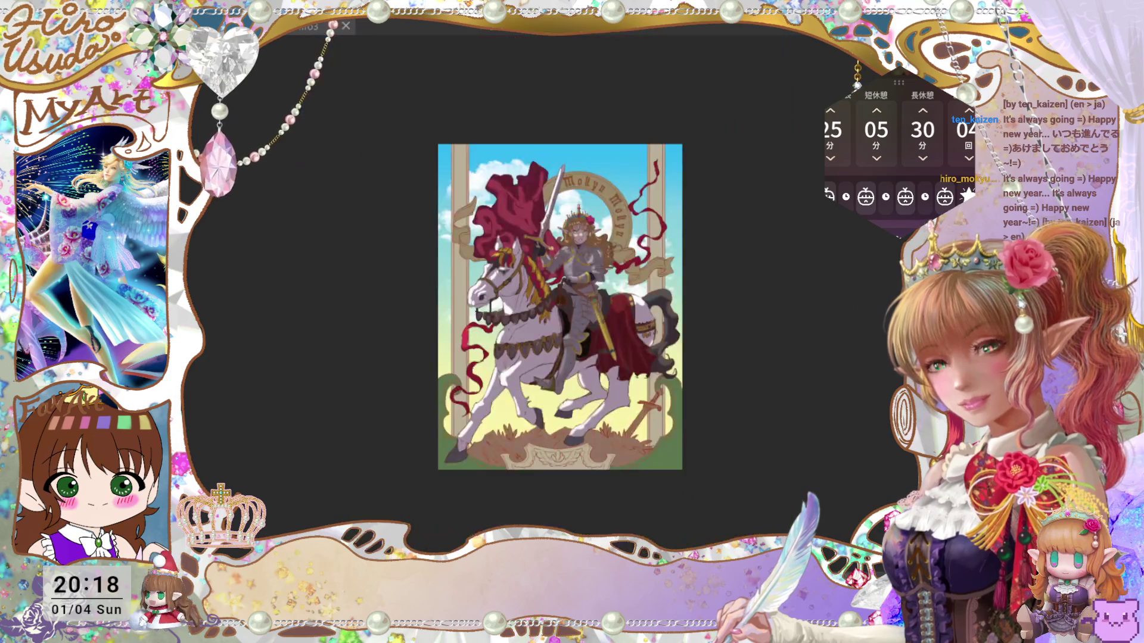
scroll(560, 307, up, 5)
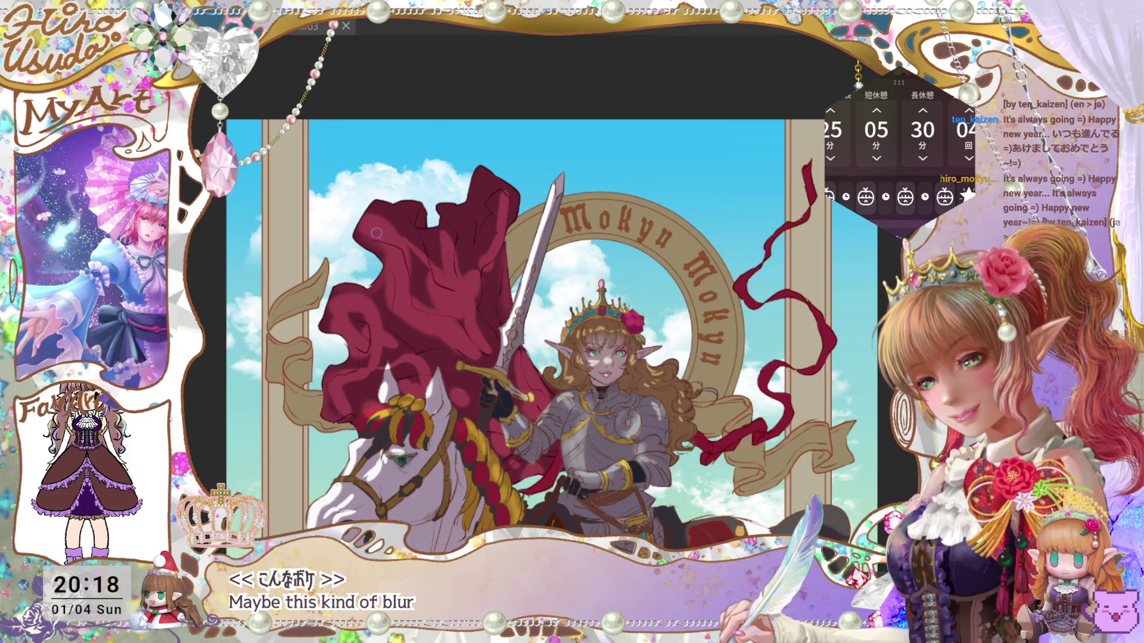
key(ctrl+0)
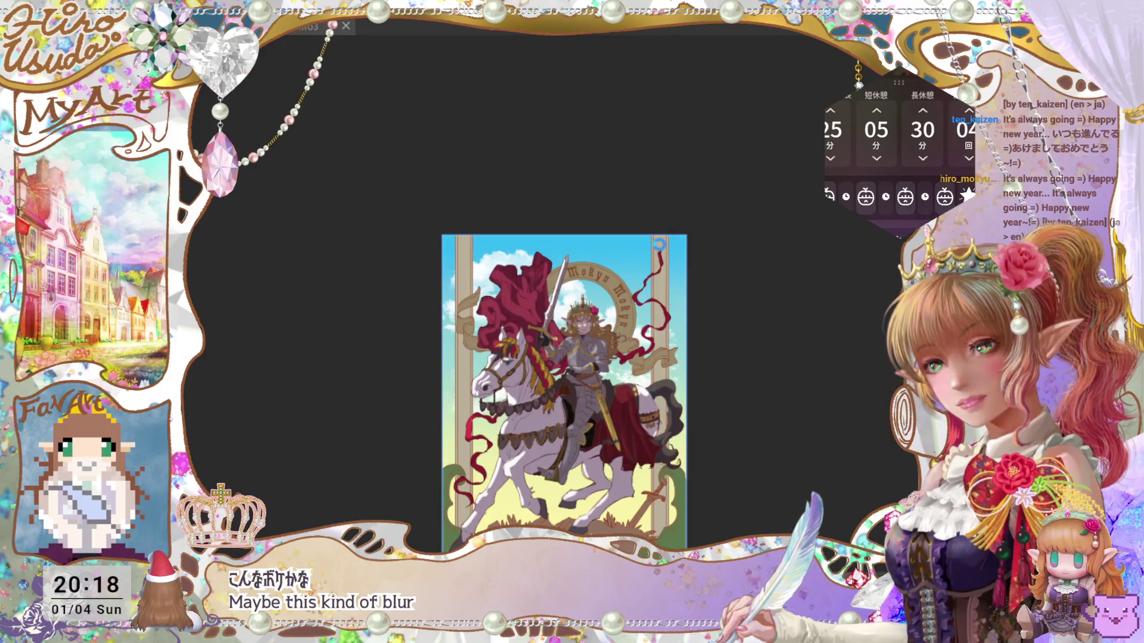
key(ctrl+s)
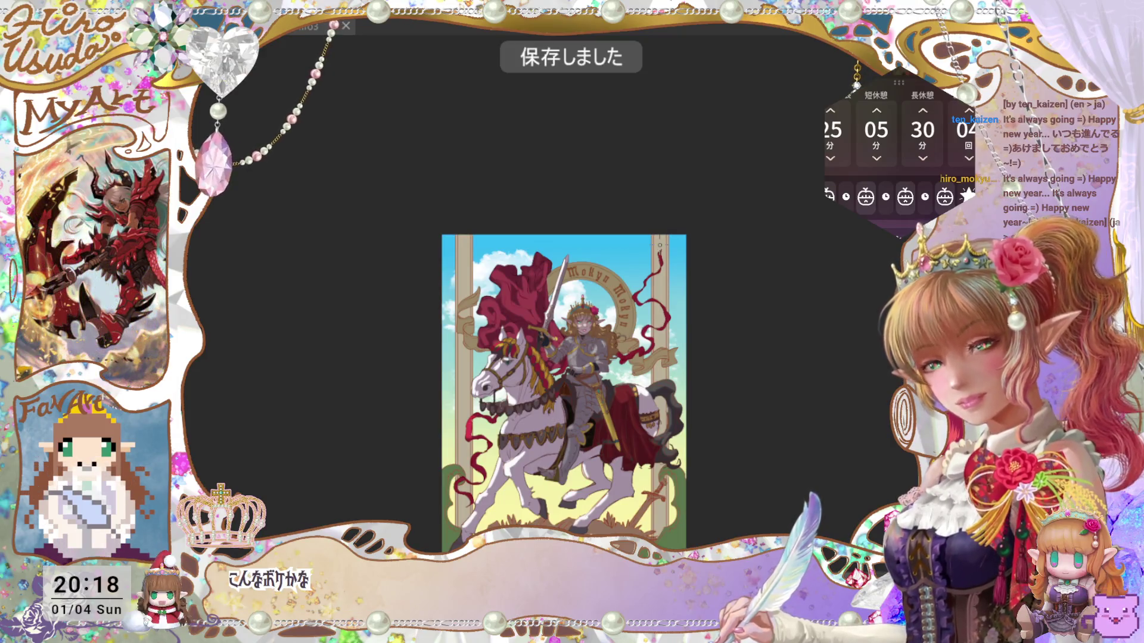
key(ctrl+plus)
Step: Commit the repositioned Mokyu Mokyu arc text and save the illustration
scroll(563, 358, down, 5)
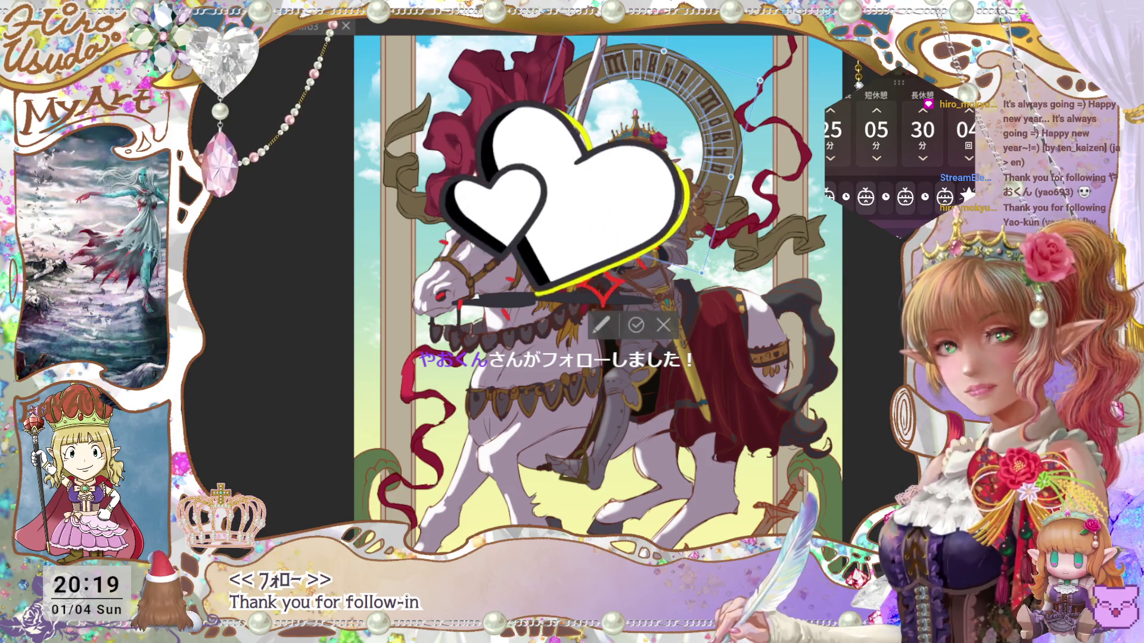
key(Return)
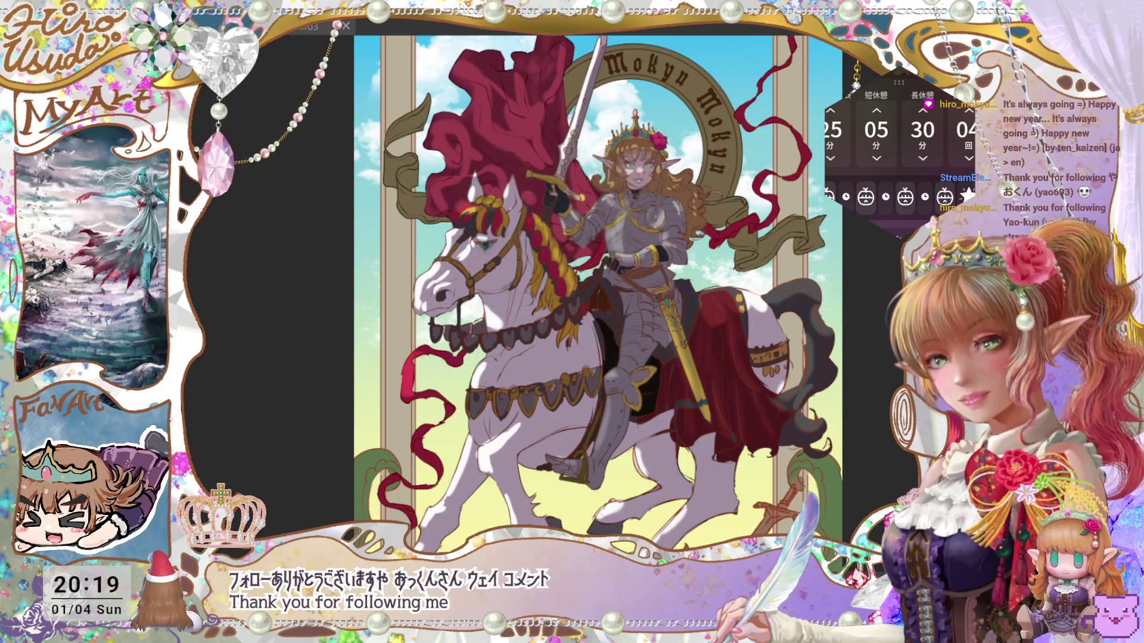
key(ctrl+minus)
key(ctrl+plus)
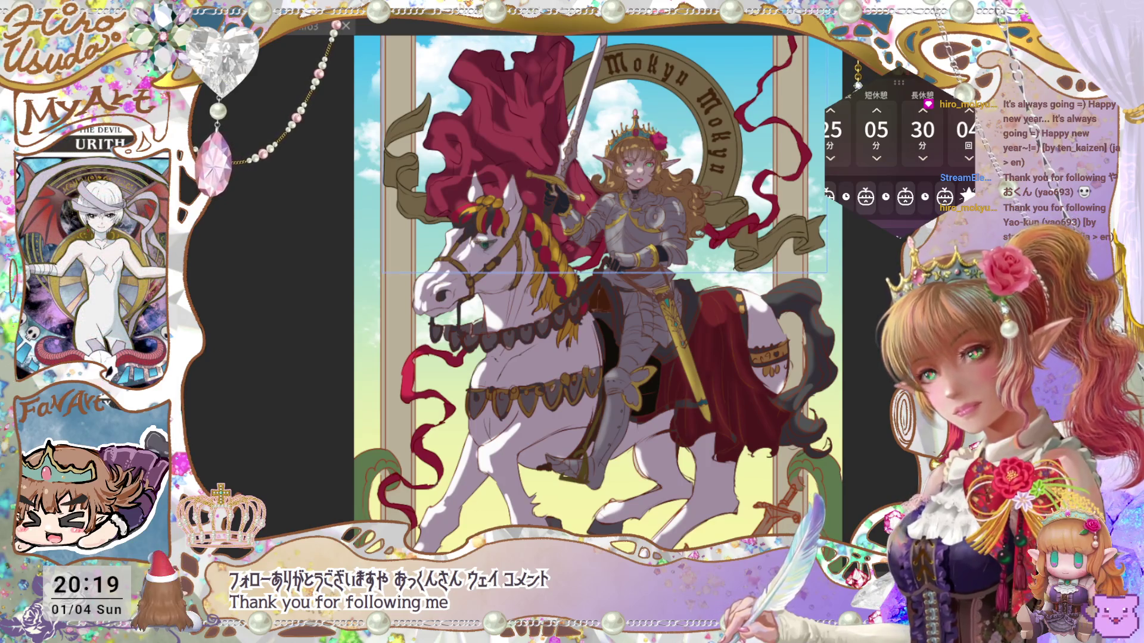
key(ctrl+s)
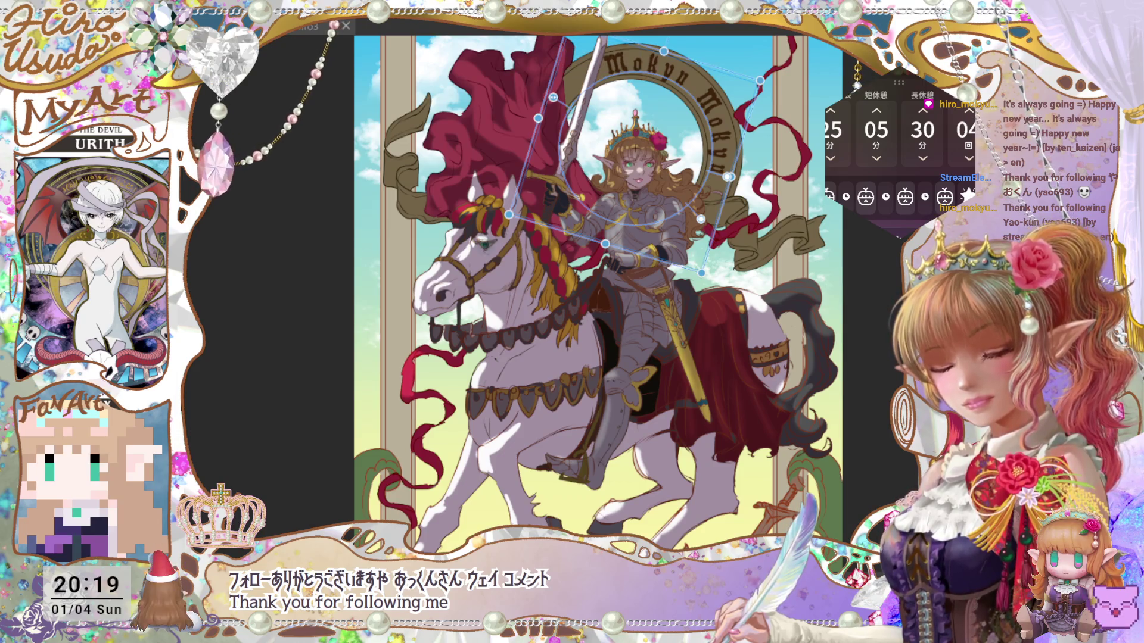
Step: Reshape the curve of the Mokyu Mokyu arc text with Transform and apply it
key(ctrl+t)
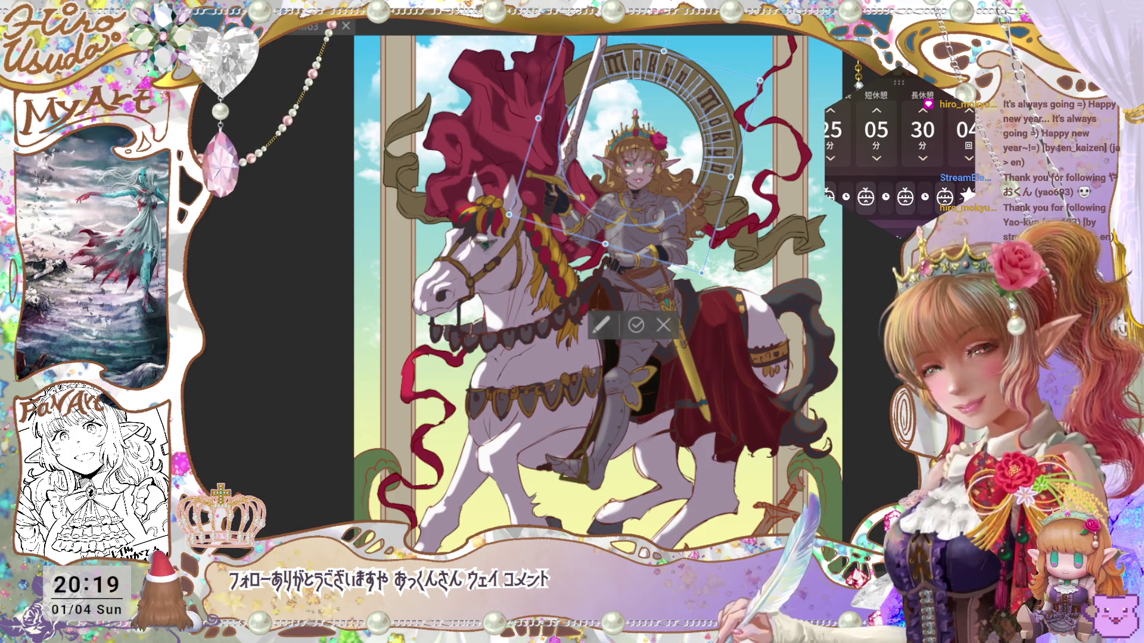
click(658, 326)
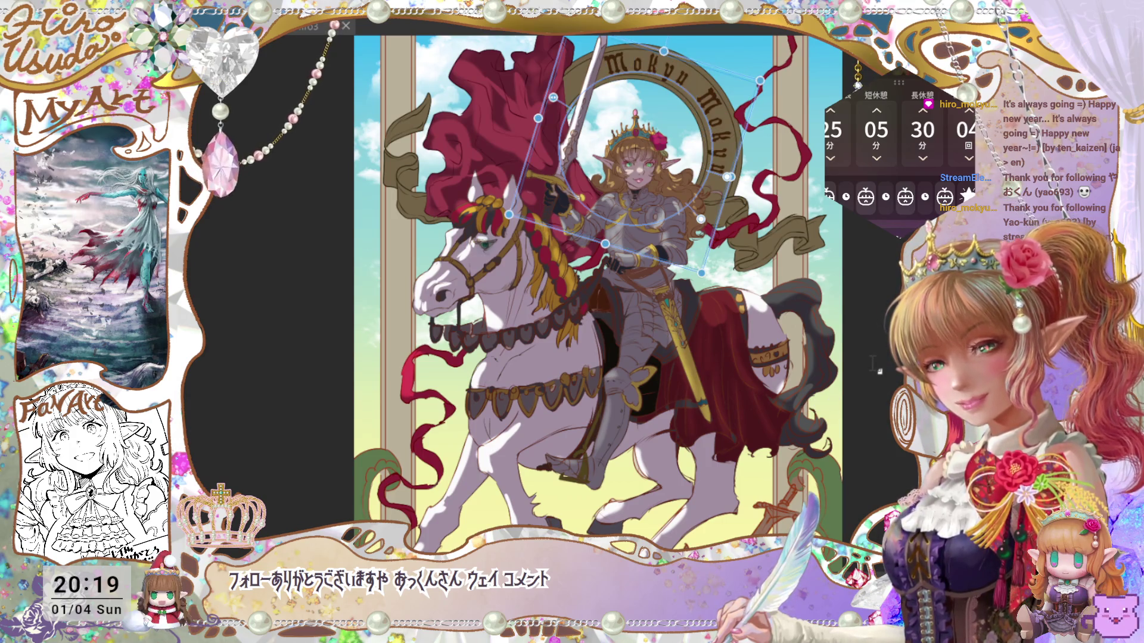
scroll(536, 286, up, 10)
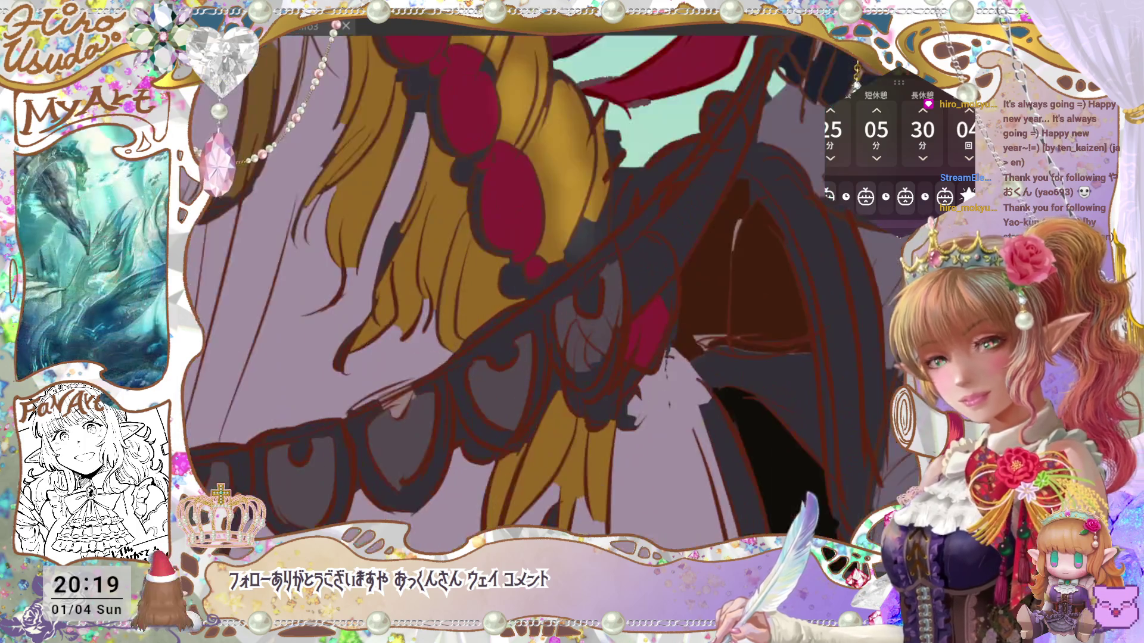
Step: Shrink the central part of the artwork slightly from its top-right corner and confirm the transform
mouse_move(667, 354)
mouse_down()
mouse_move(796, 341)
mouse_move(635, 491)
mouse_up()
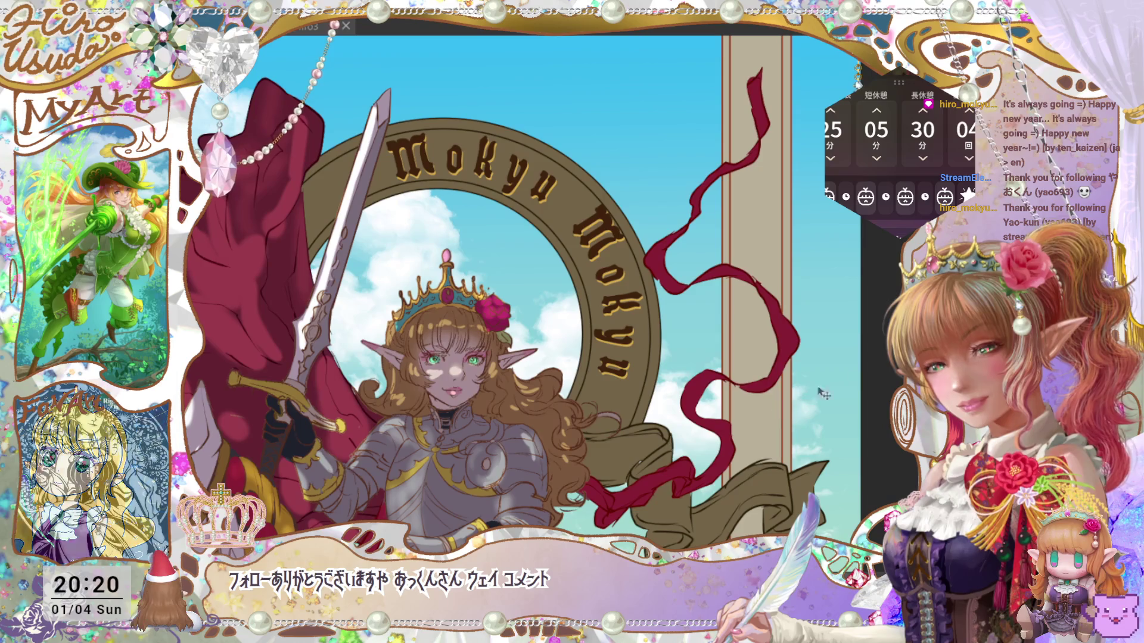
key(ctrl+plus)
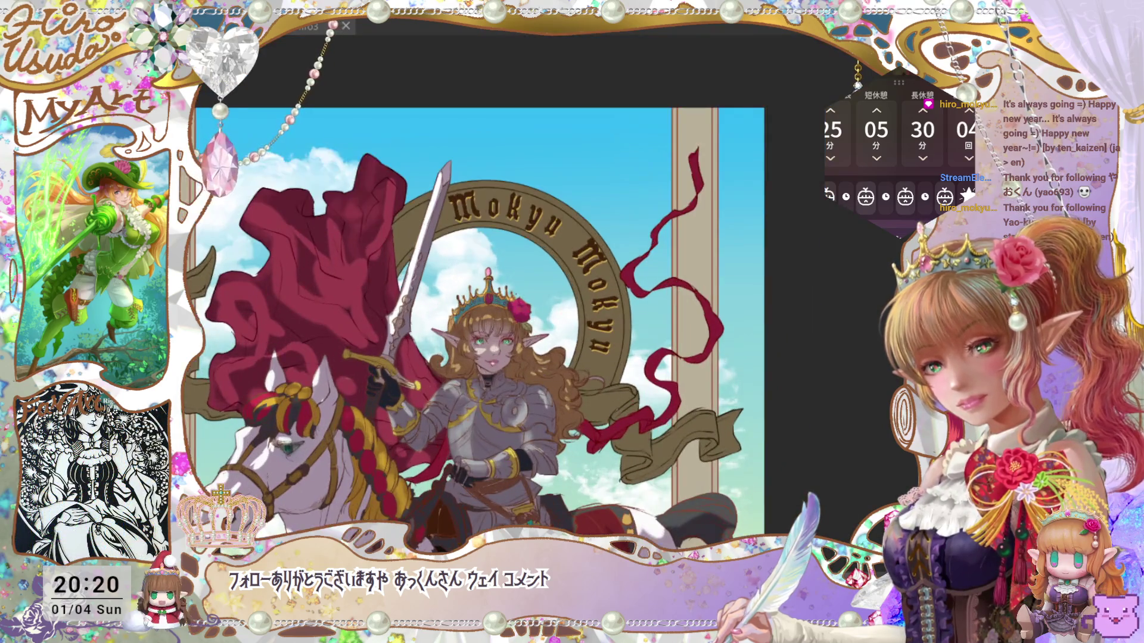
key(ctrl+t)
drag(656, 158, 642, 183)
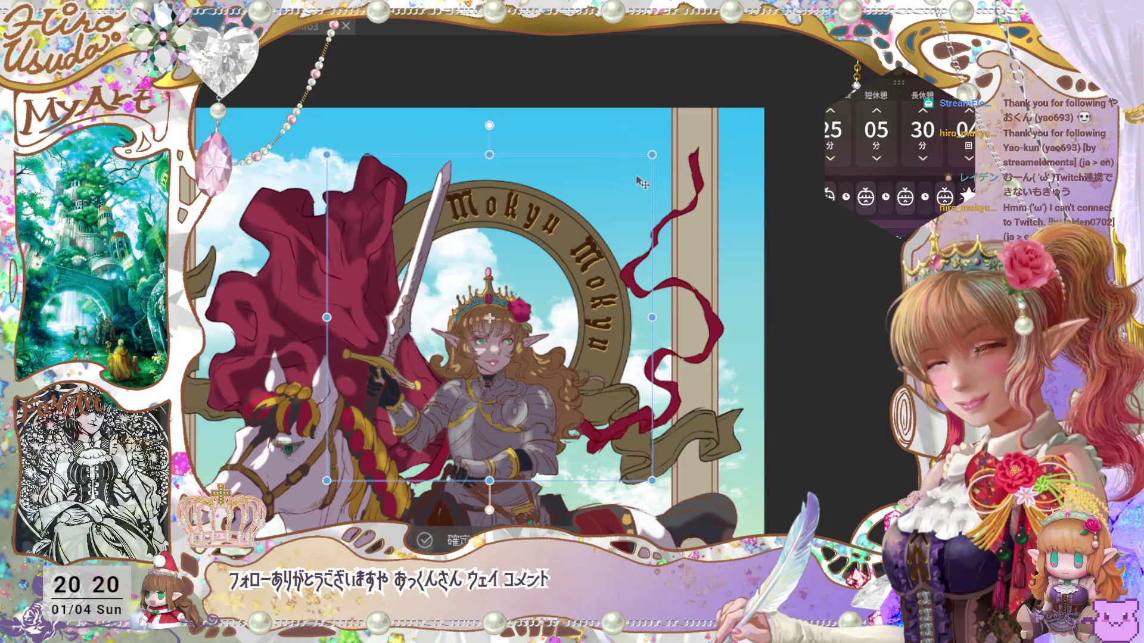
click(439, 542)
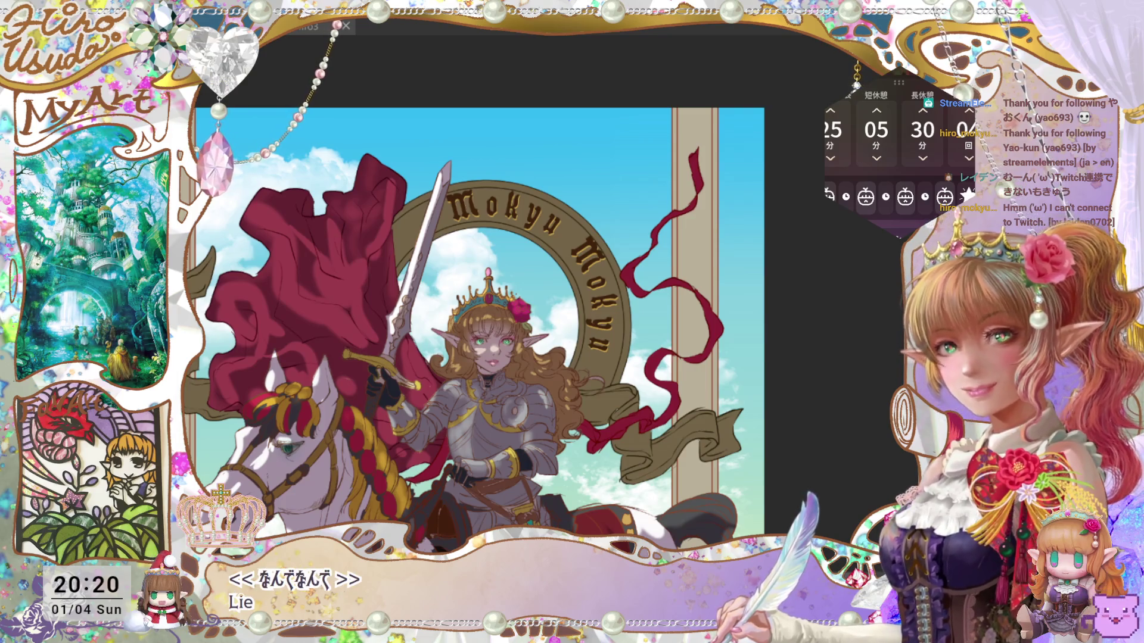
Step: Save the illustration and zoom in on the knight's face
key(ctrl+s)
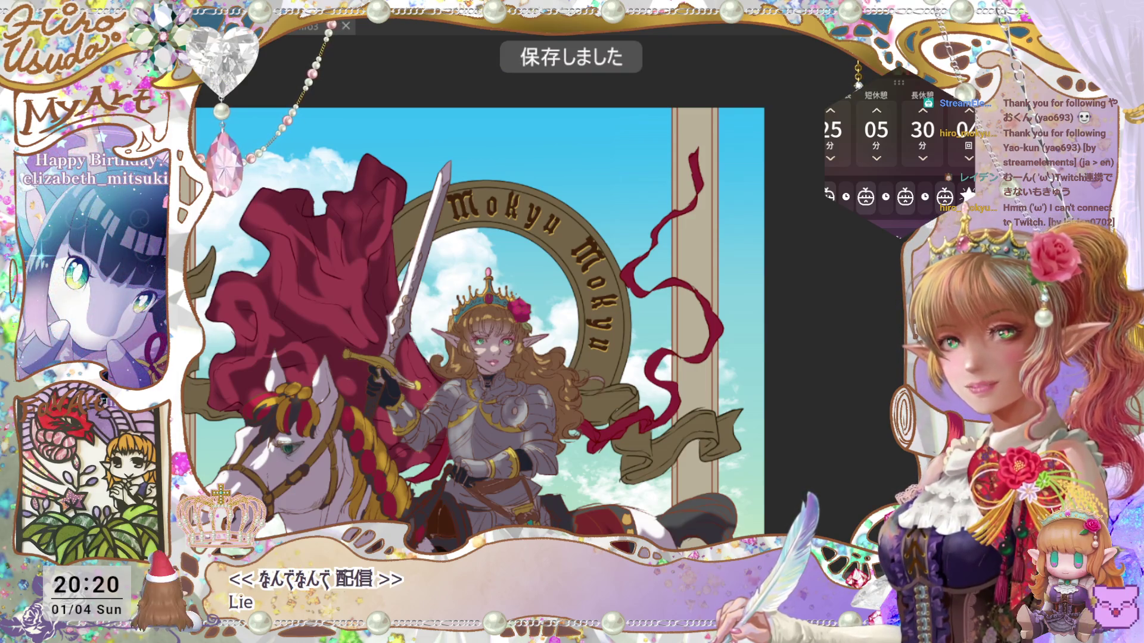
key(ctrl+minus)
key(ctrl+plus)
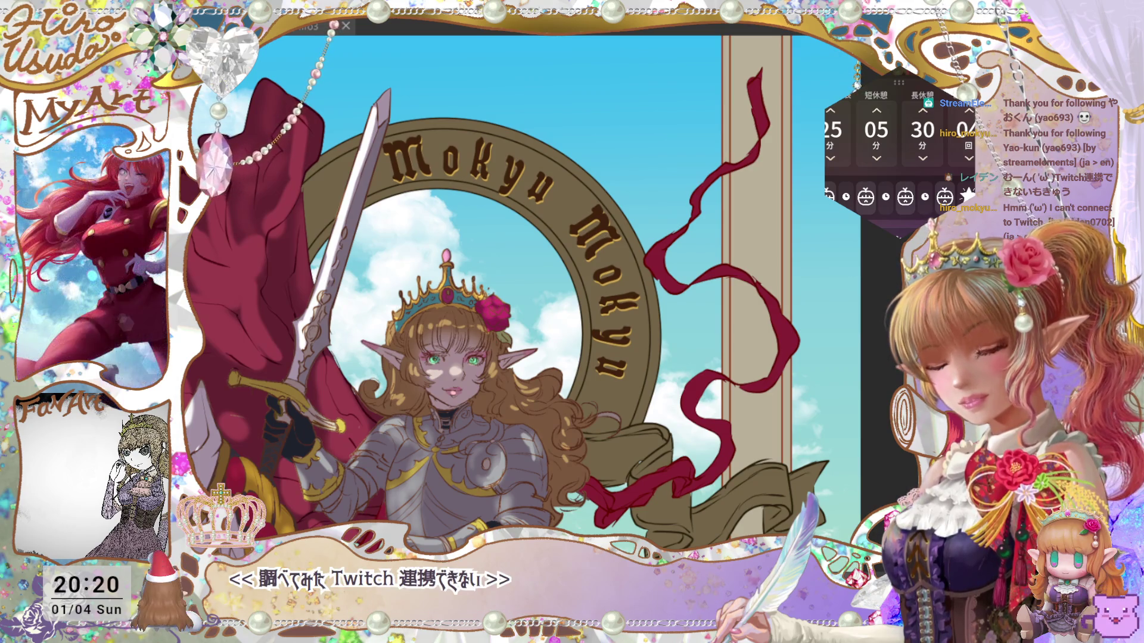
key(ctrl+minus)
key(ctrl+plus)
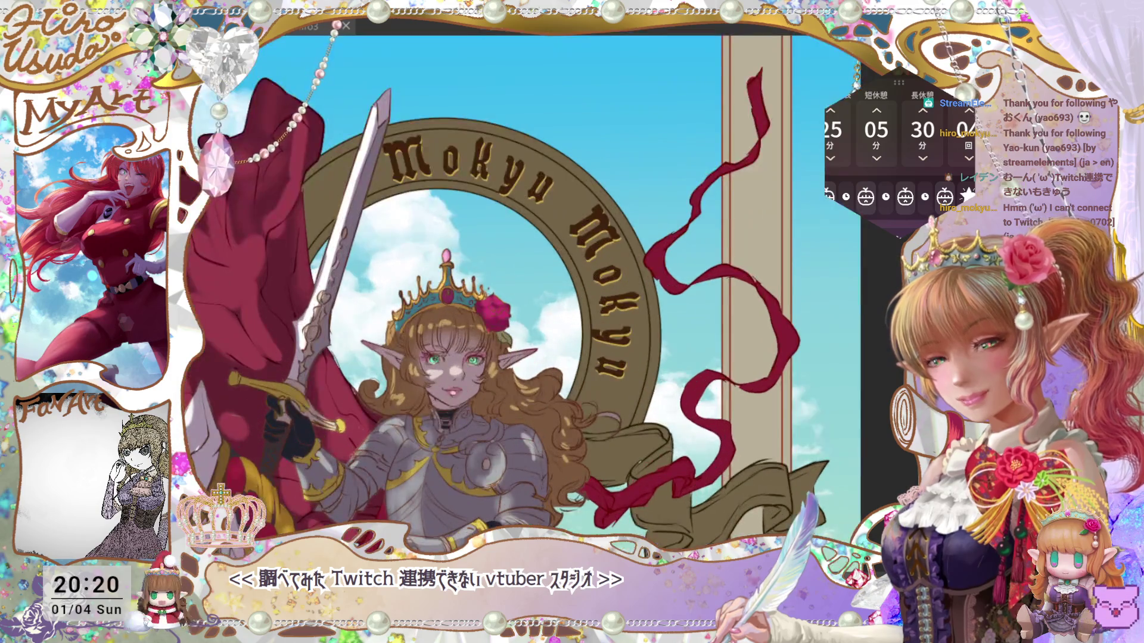
key(ctrl+minus)
key(ctrl+plus)
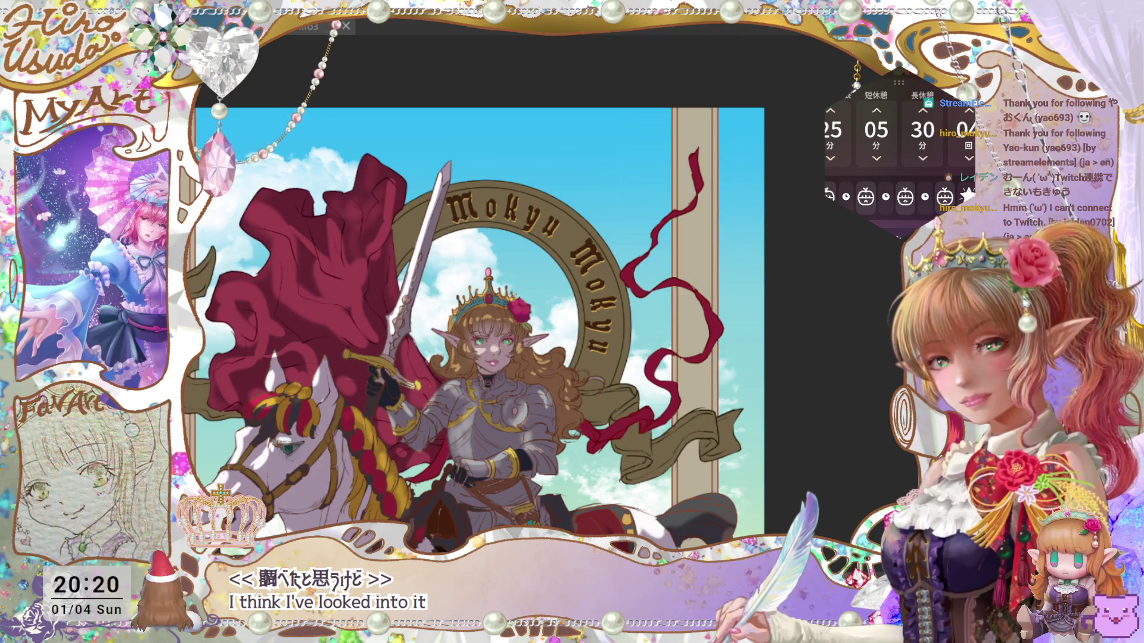
scroll(752, 361, up, 5)
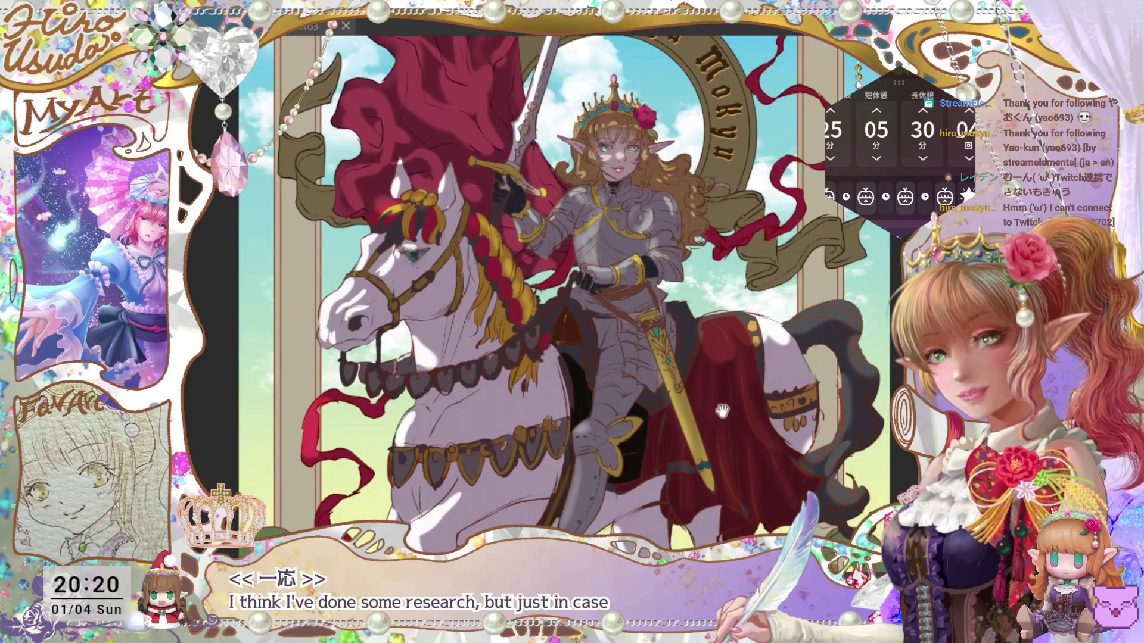
scroll(753, 361, up, 5)
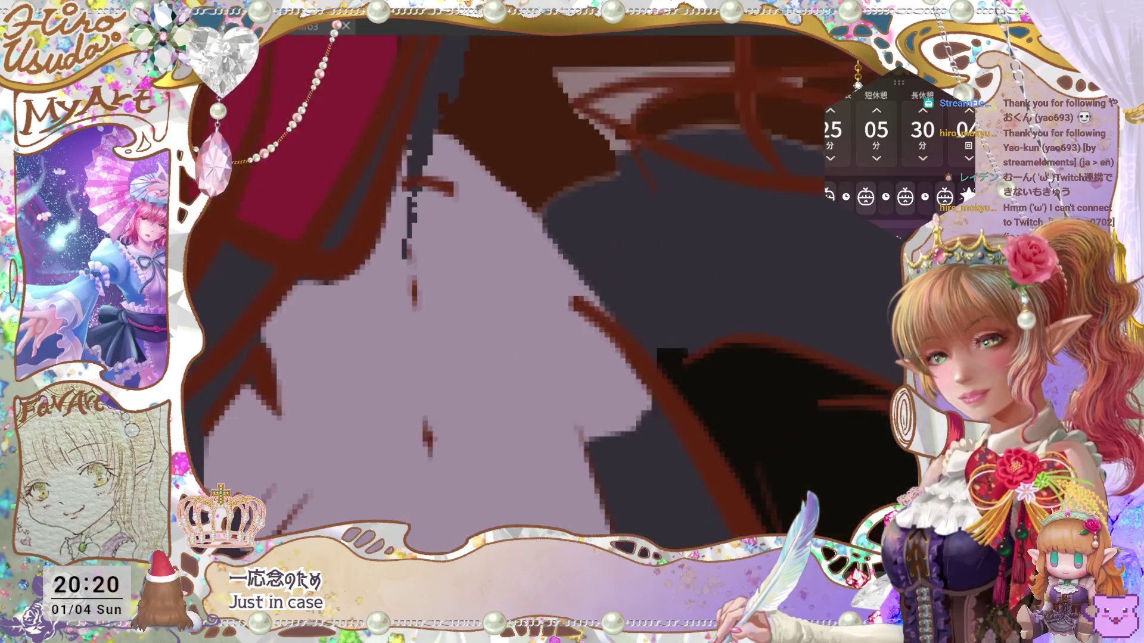
key(ctrl+0)
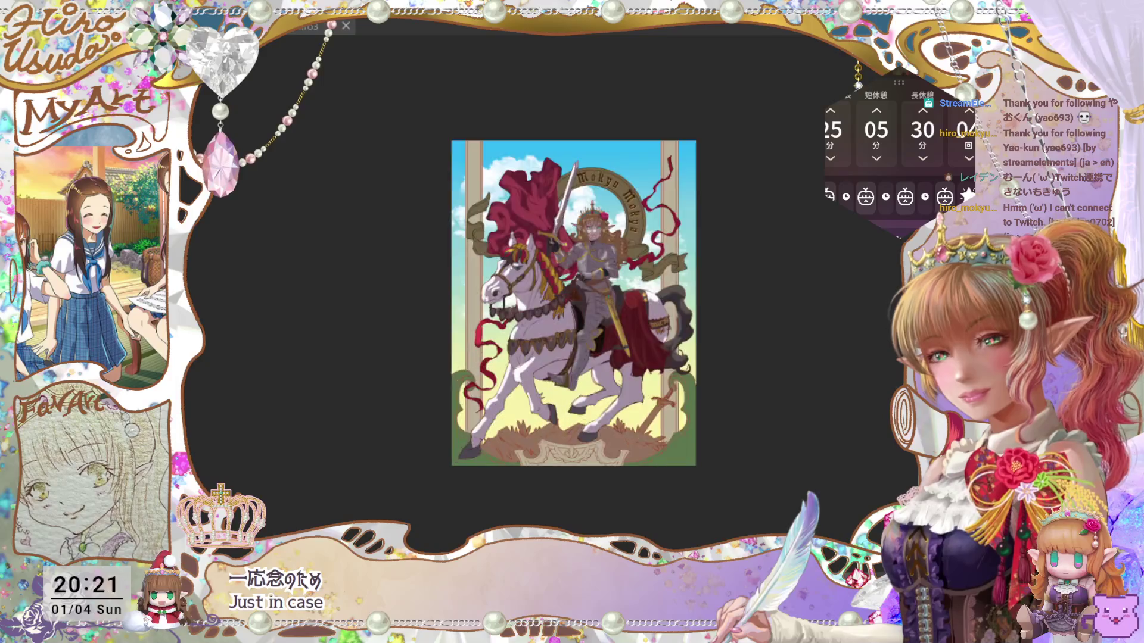
scroll(576, 294, up, 2)
Step: Nudge the view down, bring up a transform box, and save the illustration
drag(801, 391, 797, 412)
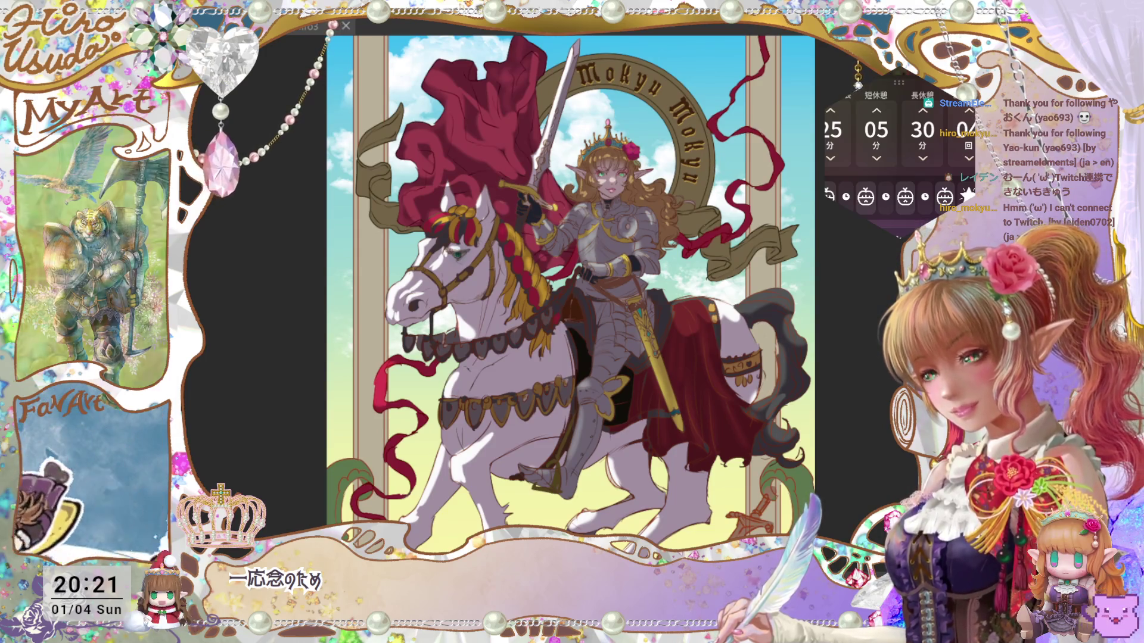
key(ctrl+s)
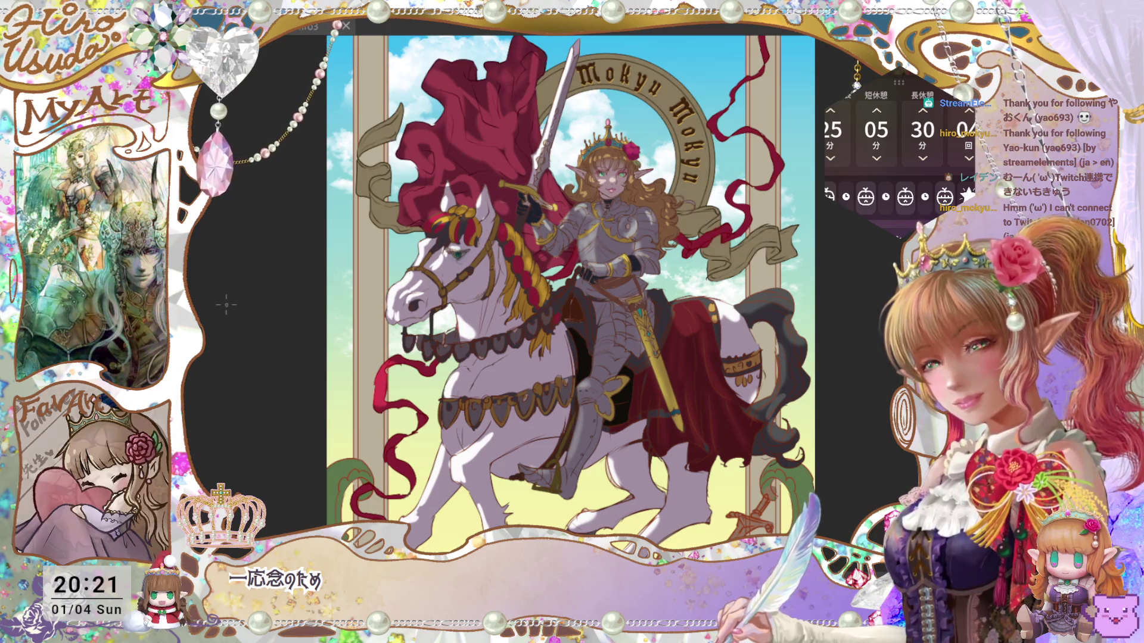
key(ctrl+t)
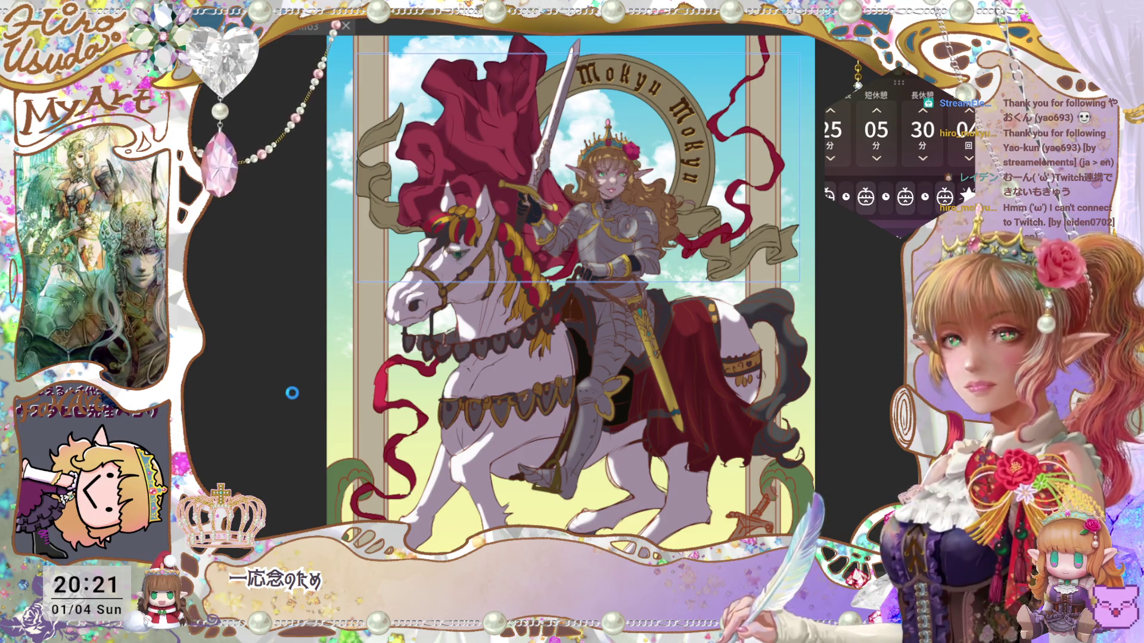
key(ctrl+s)
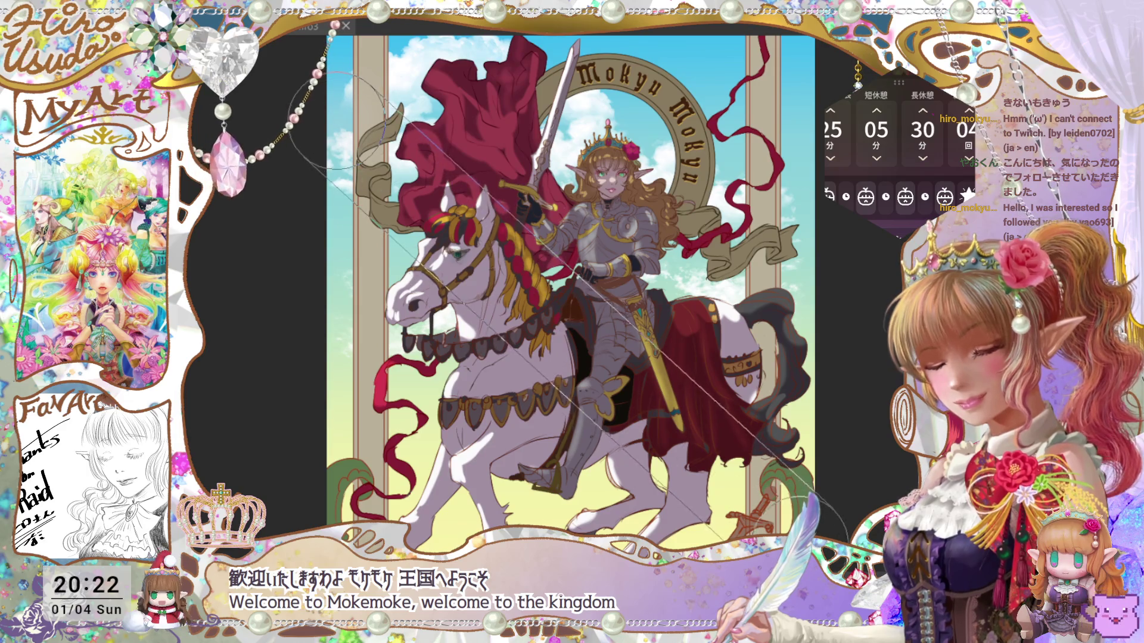
Step: Make the brush smaller and shift the view of the artwork slightly
scroll(858, 493, down, 1)
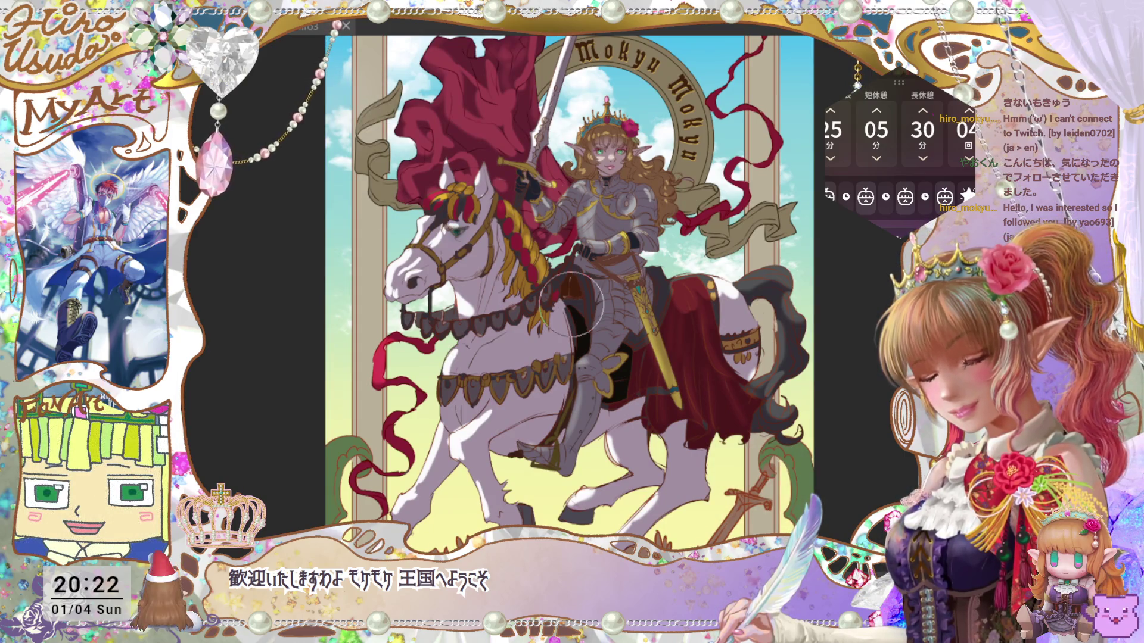
key(bracketleft)
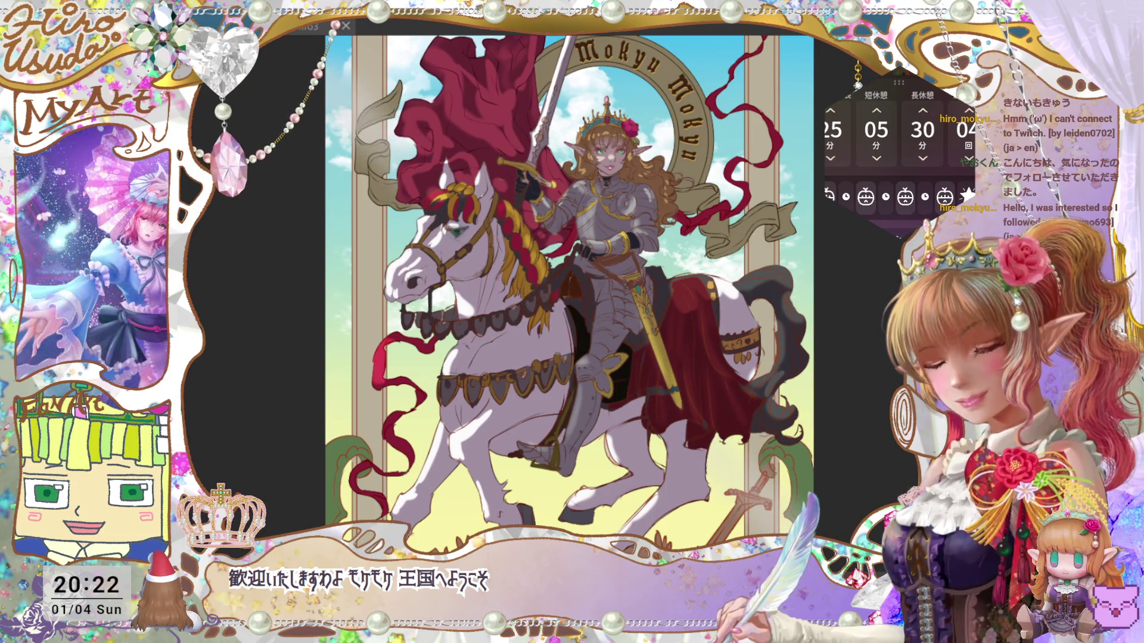
scroll(563, 321, down, 5)
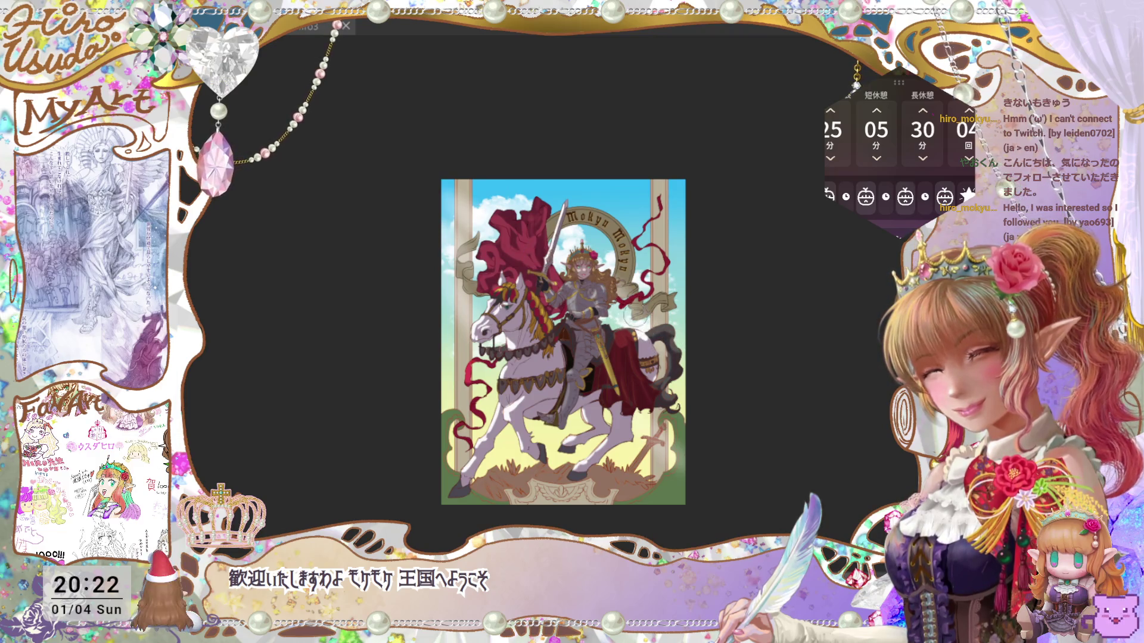
drag(786, 506, 790, 514)
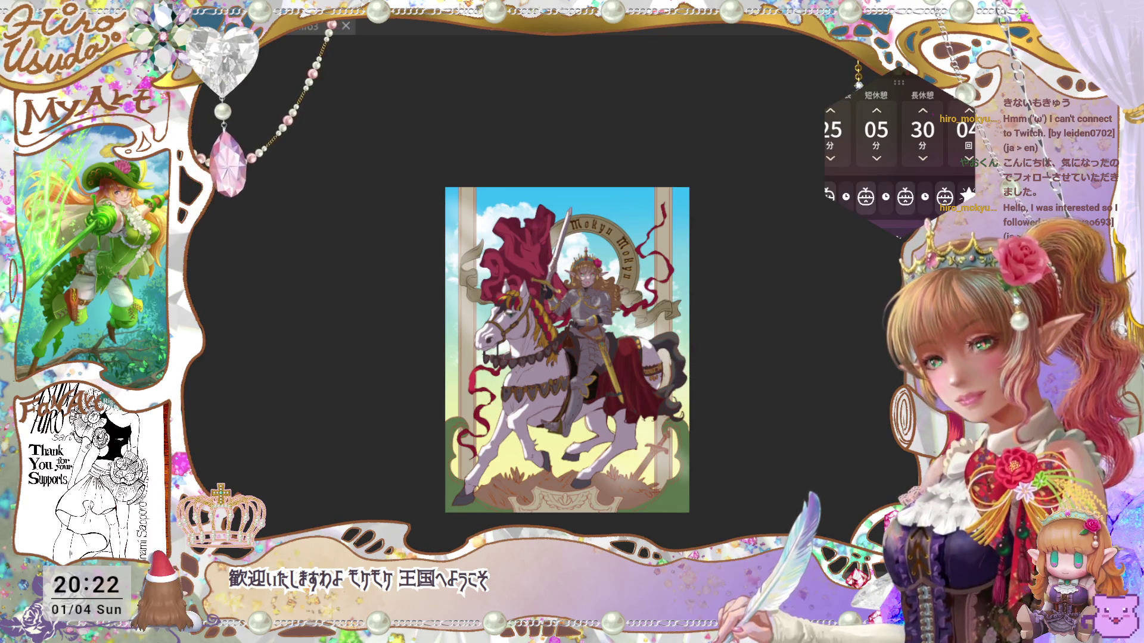
Step: Open and dismiss Free Transform, save, then fit the whole artwork to the window
key(ctrl+t)
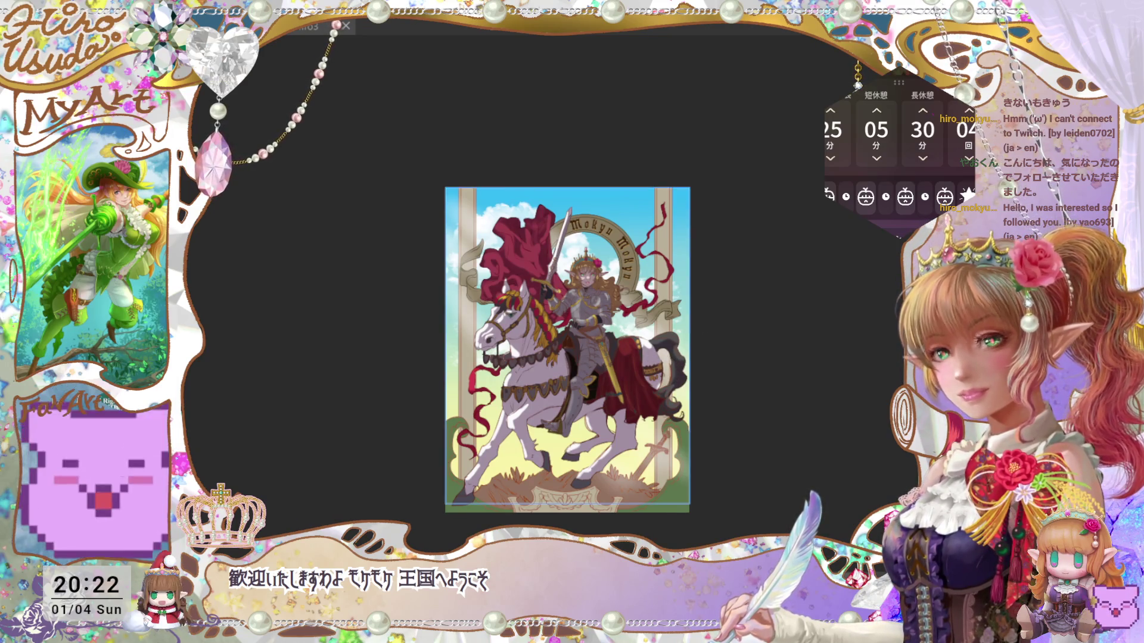
key(Return)
key(ctrl+s)
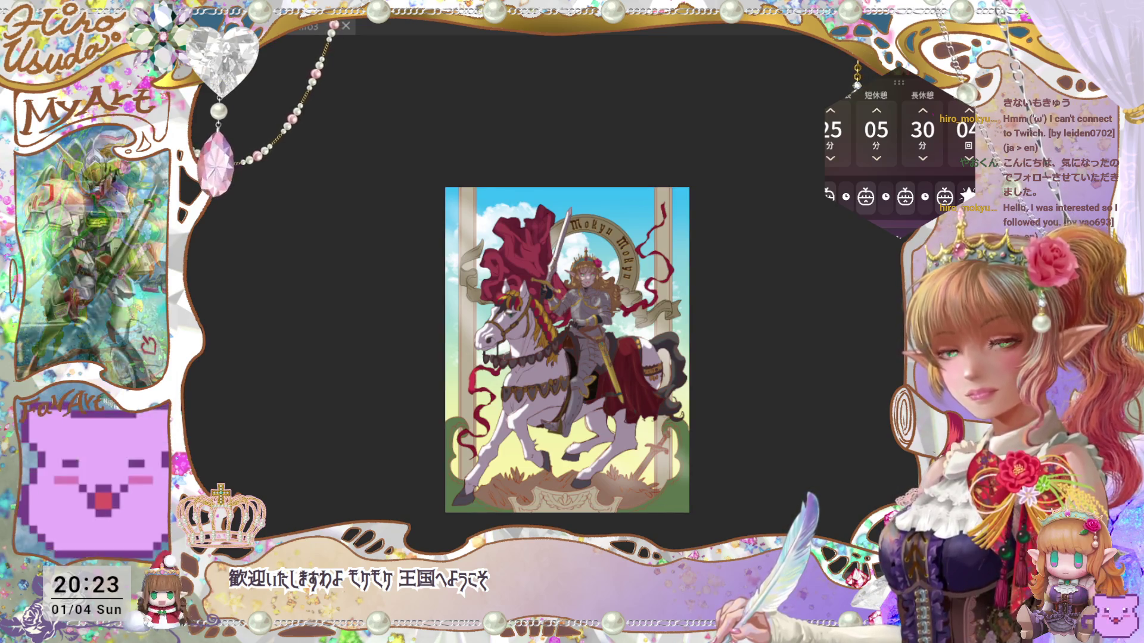
key(ctrl+minus)
key(ctrl+0)
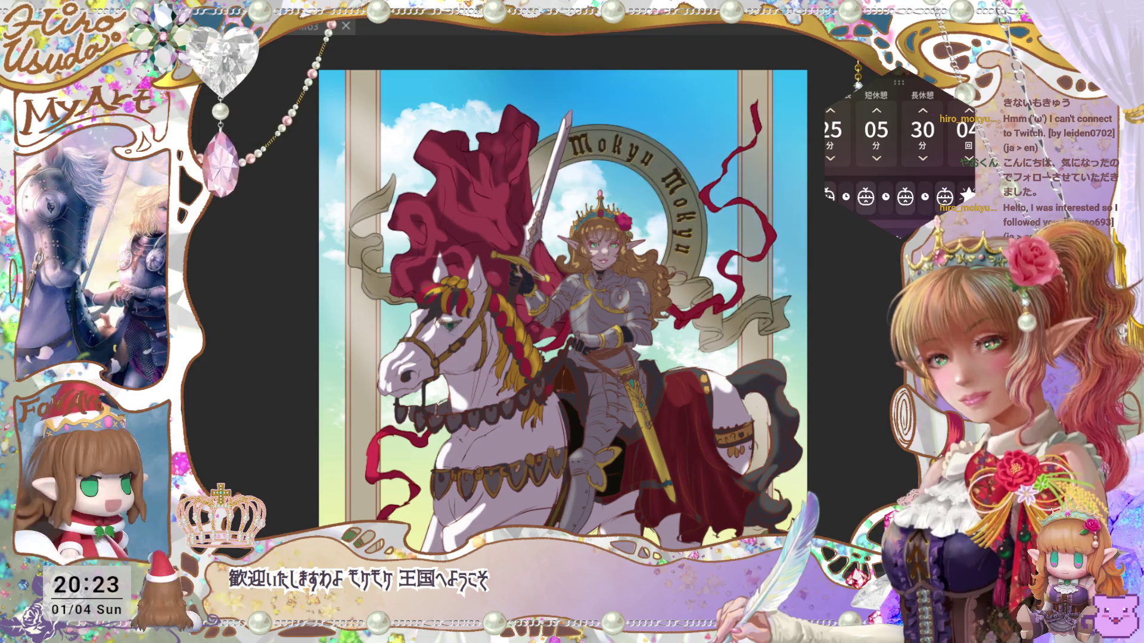
key(ctrl+minus)
drag(805, 399, 880, 370)
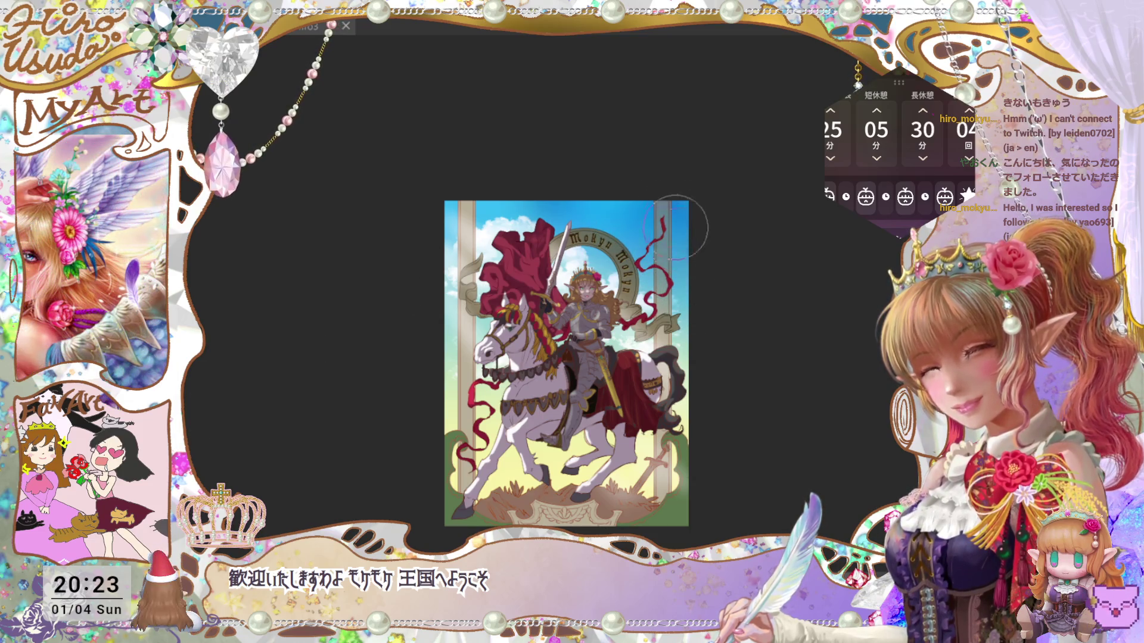
drag(784, 492, 789, 480)
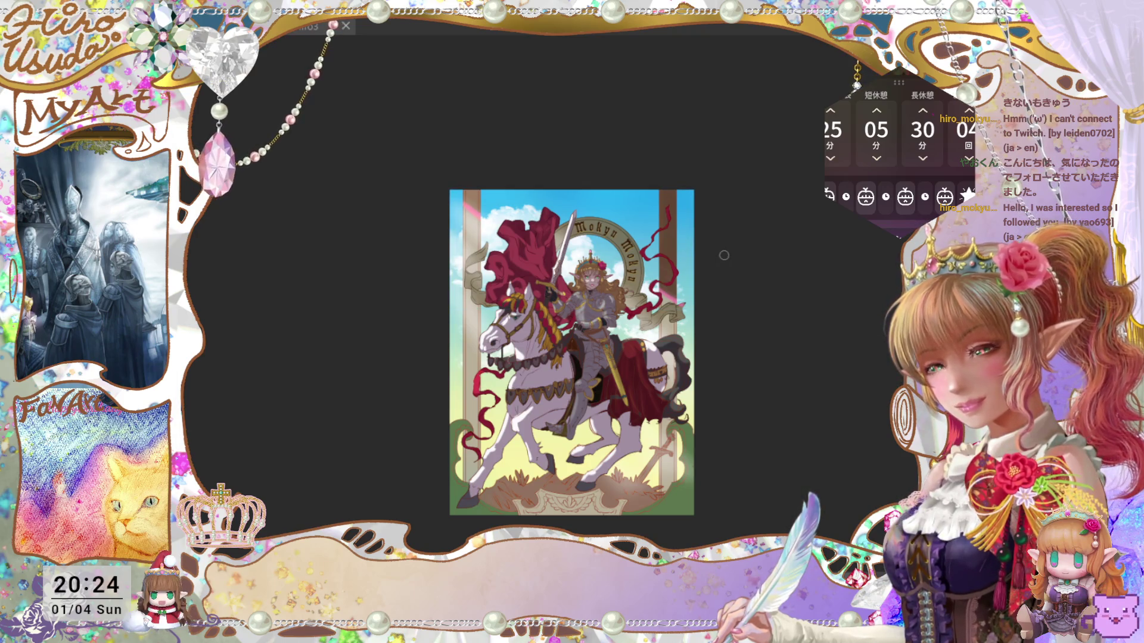
Step: Transform the upper artwork, raising its bottom edge to shorten it slightly, and confirm
key(ctrl+t)
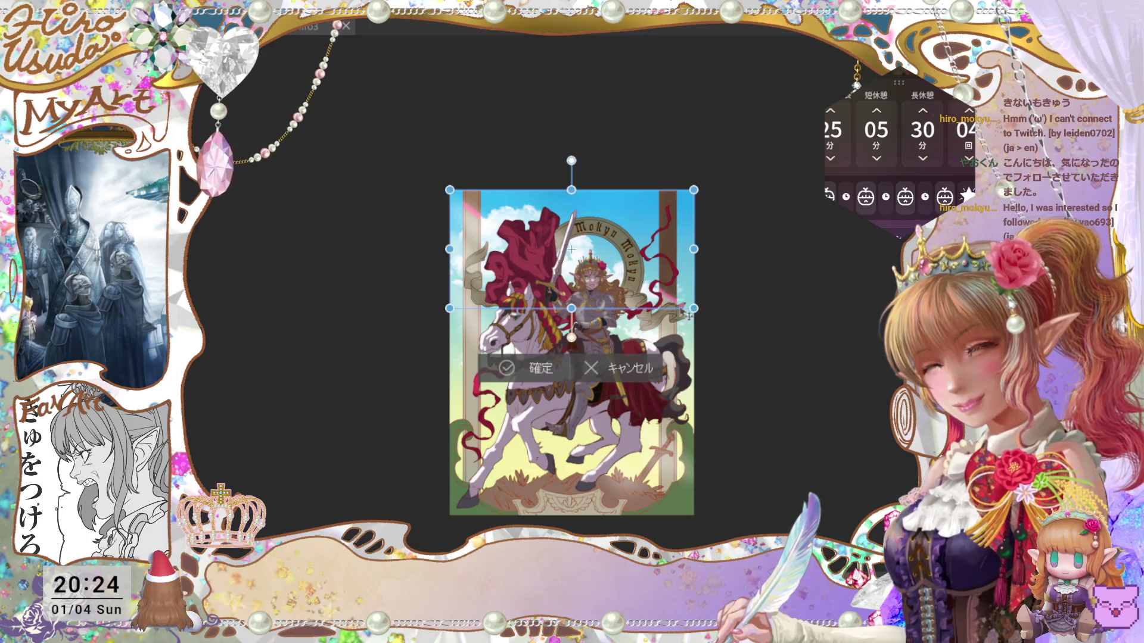
drag(571, 308, 571, 289)
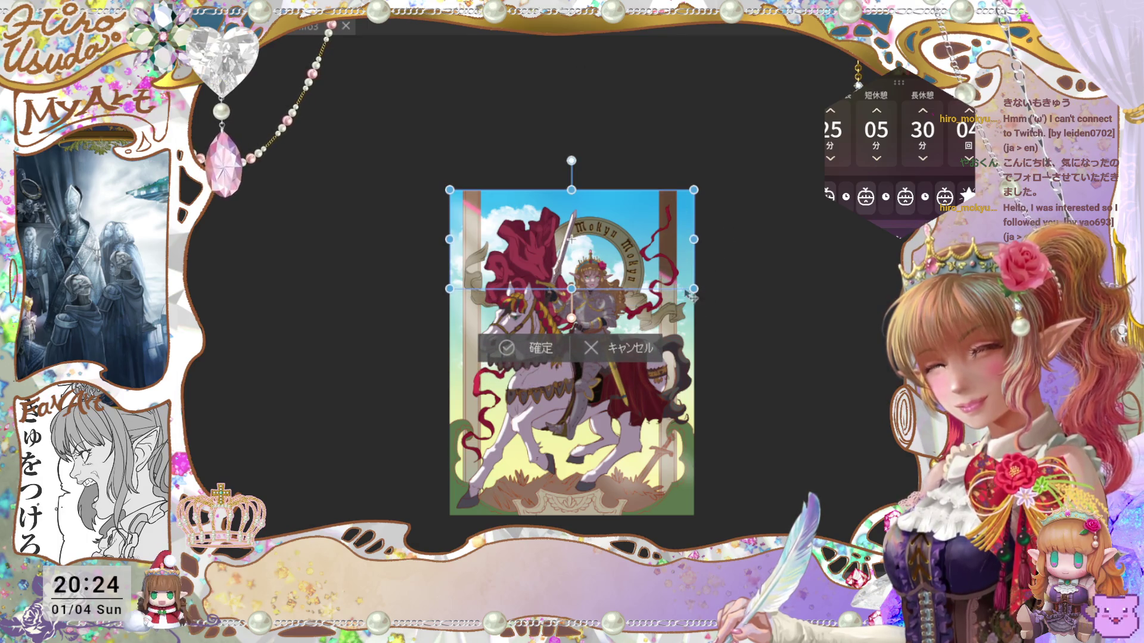
click(546, 357)
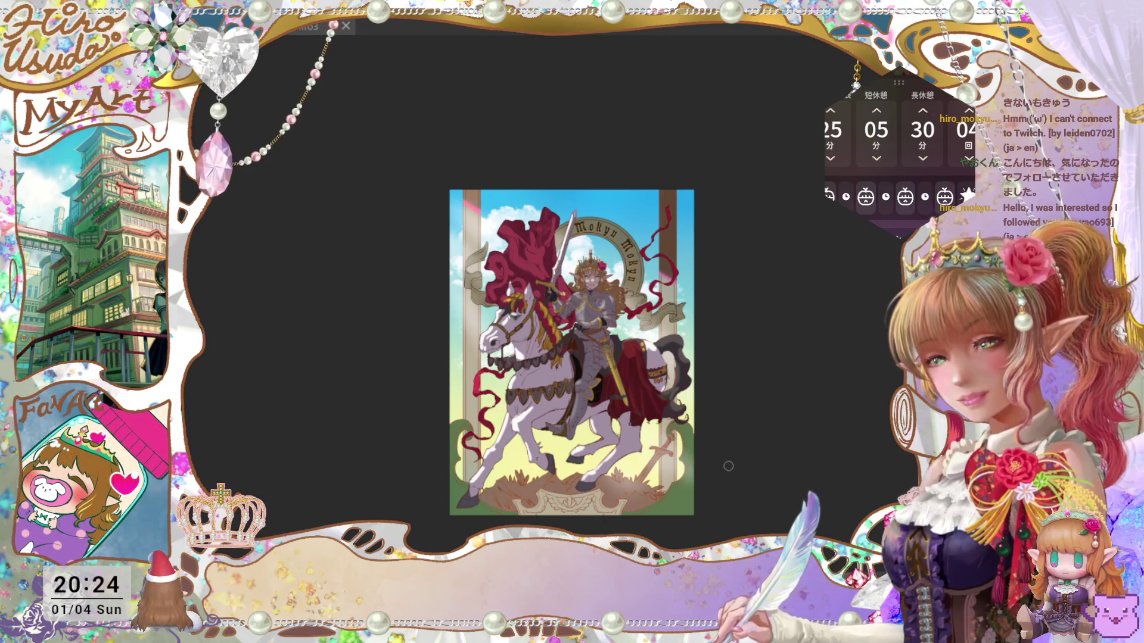
key(ctrl+plus)
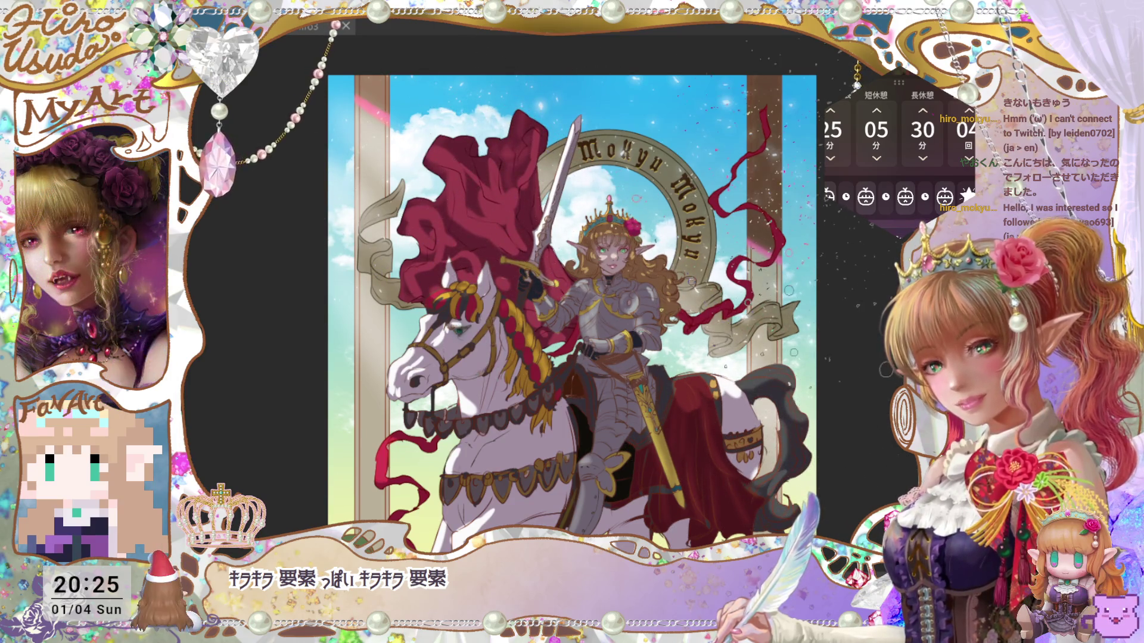
Step: Zoom out and back in to check the shortened upper part, then save
key(ctrl+minus)
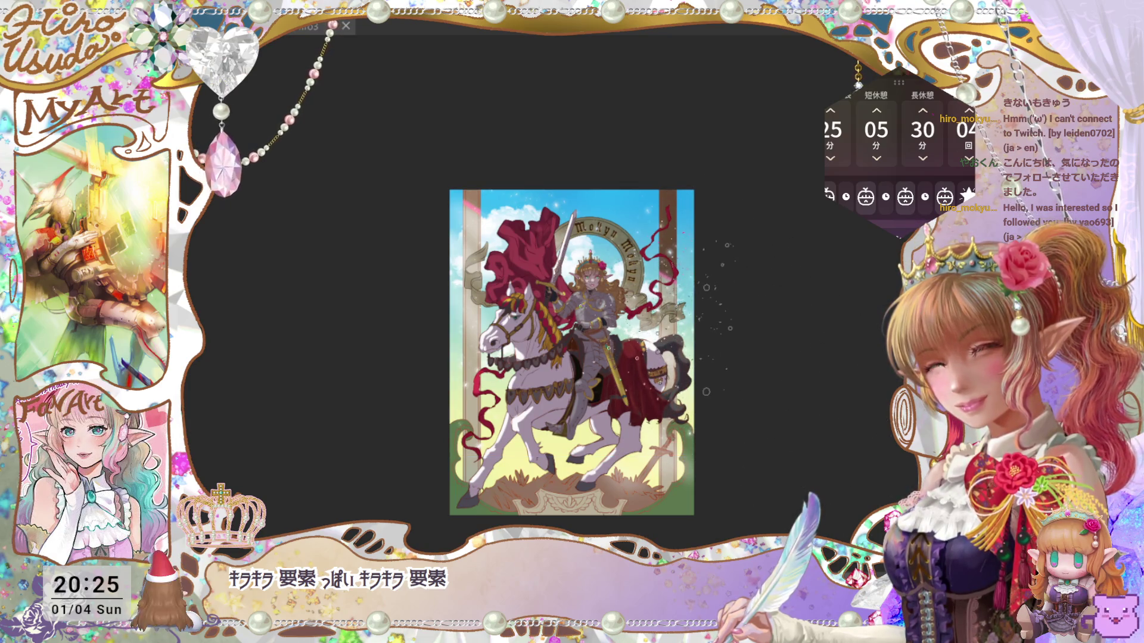
key(ctrl+plus)
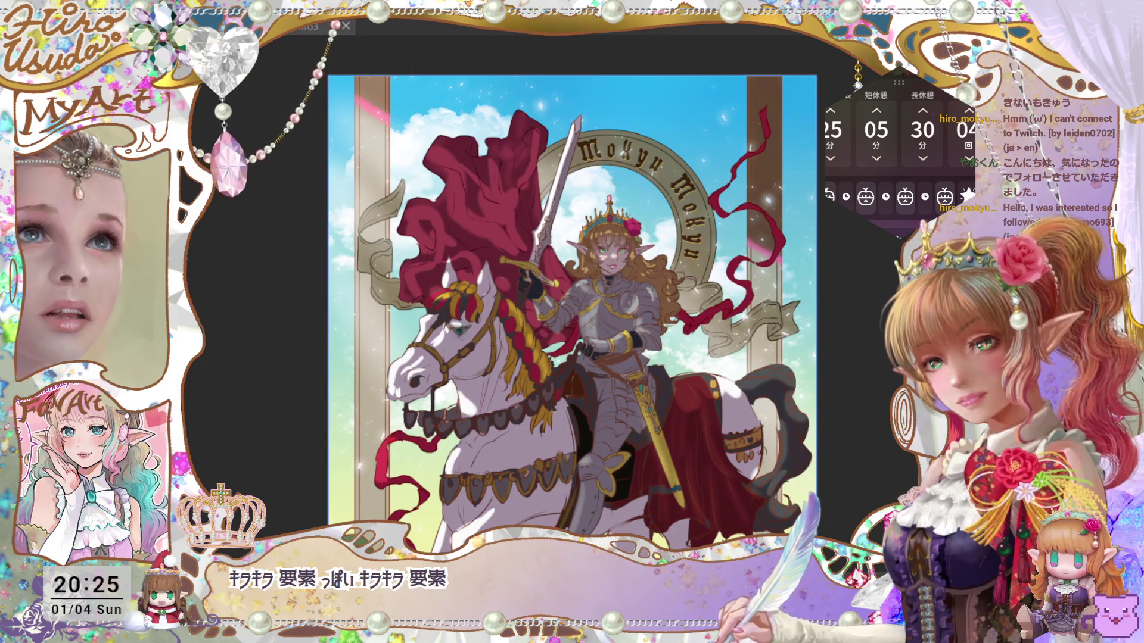
key(ctrl+s)
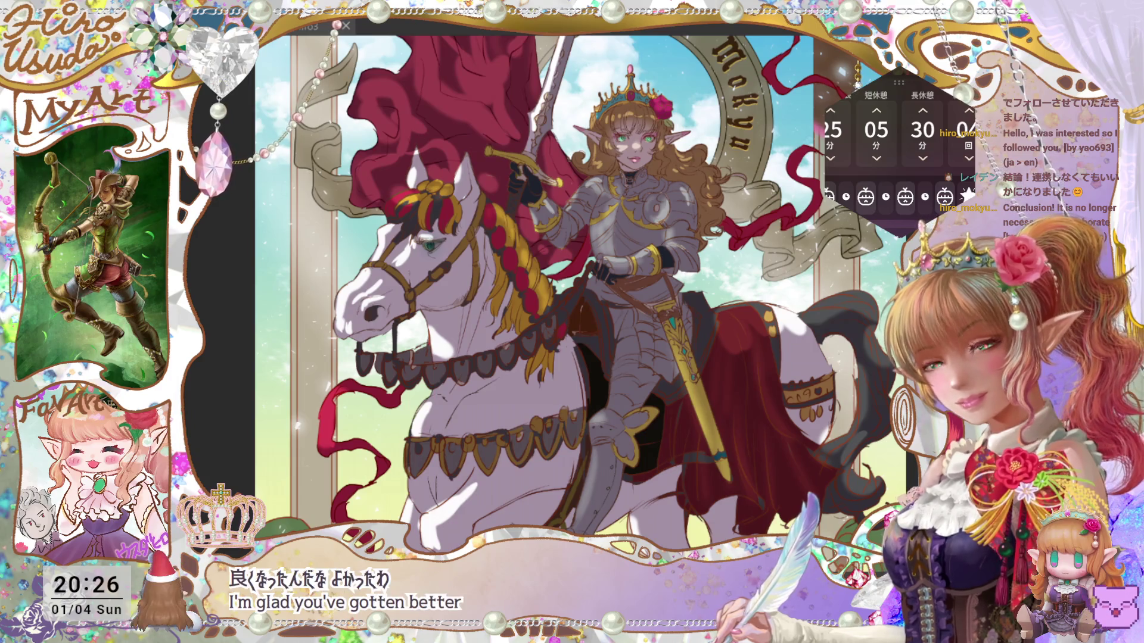
key(ctrl+0)
key(ctrl+minus)
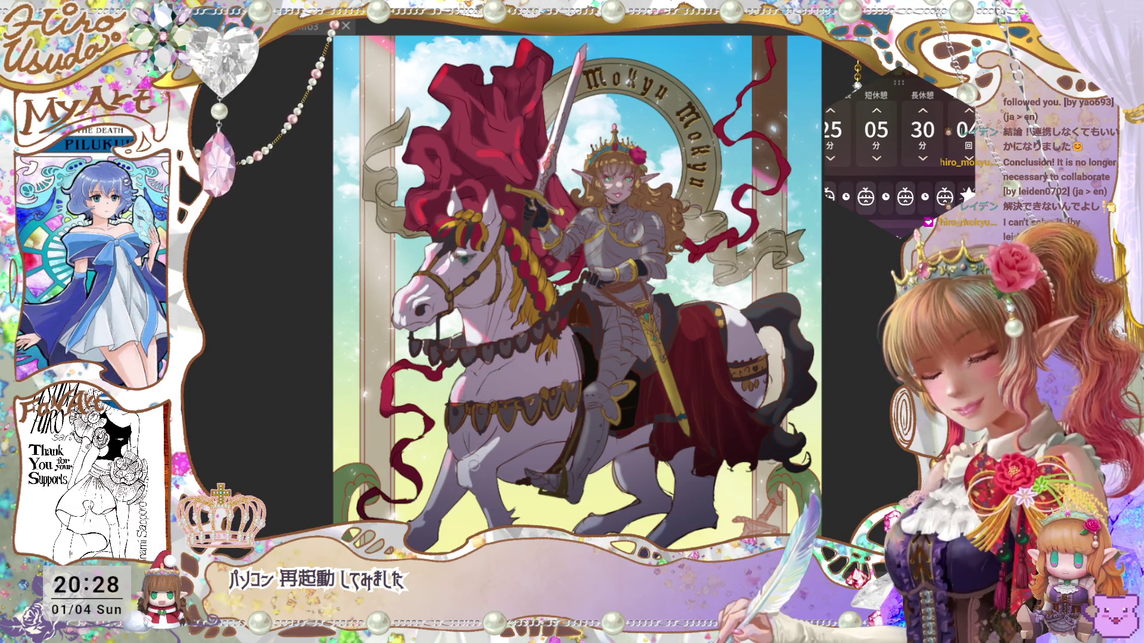
drag(753, 322, 771, 382)
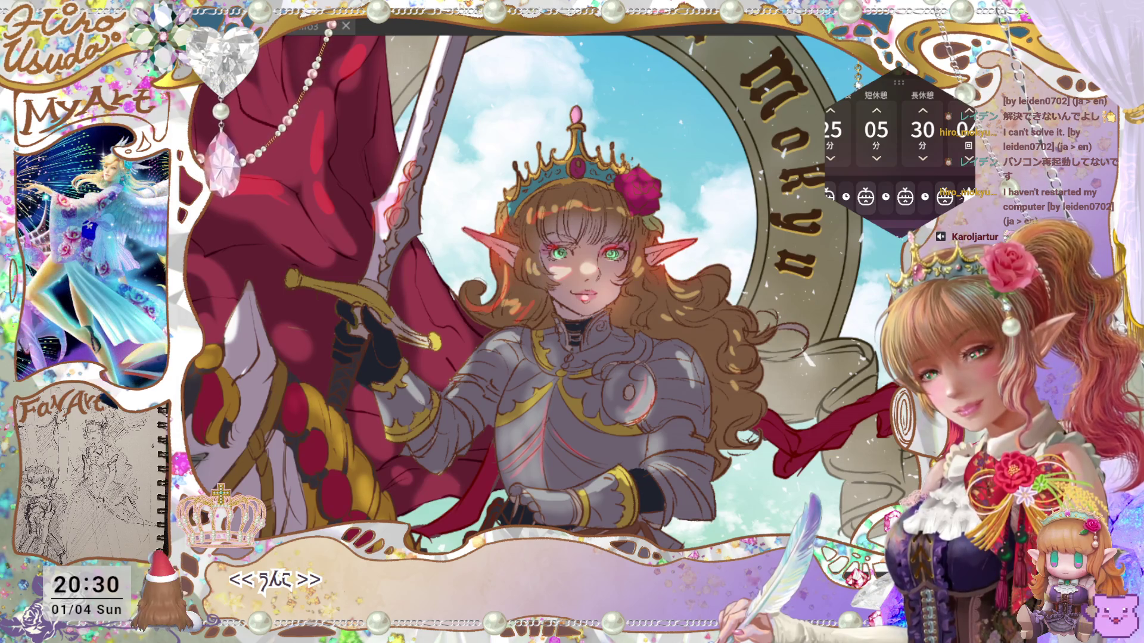
key(ctrl+minus)
key(ctrl+minus)
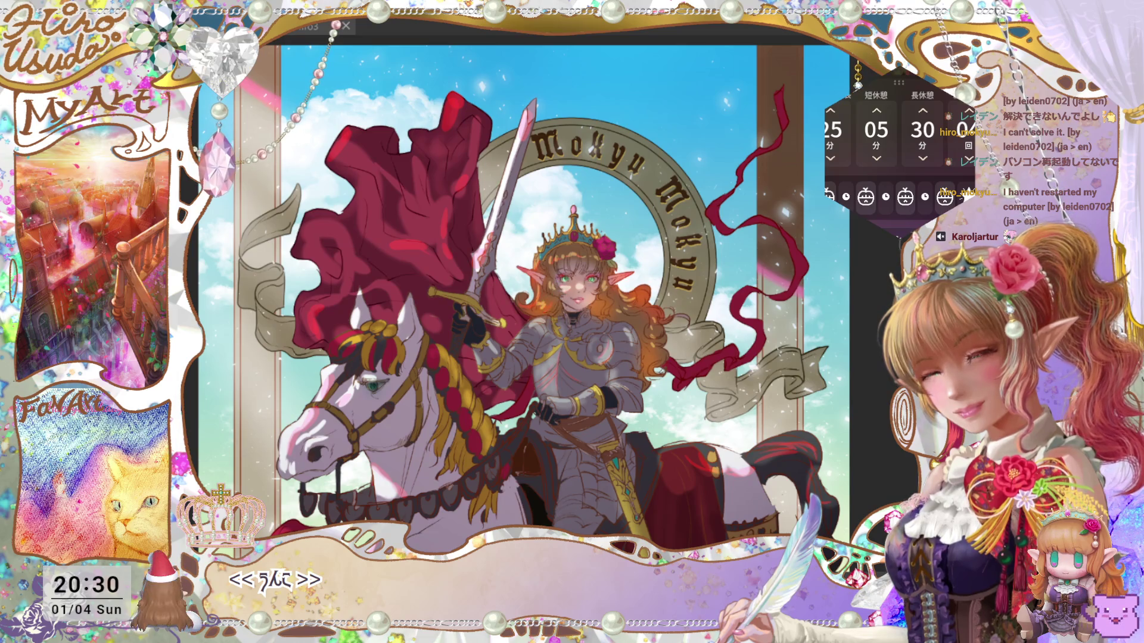
Step: Fit the whole illustration in the window and save it
key(ctrl+0)
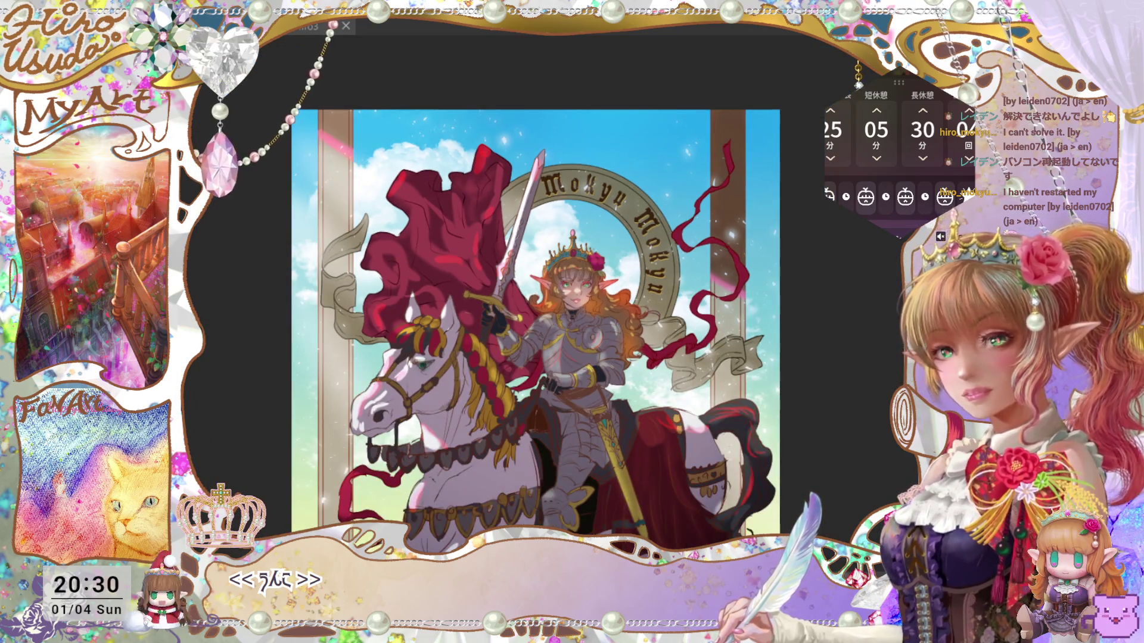
scroll(651, 385, down, 1)
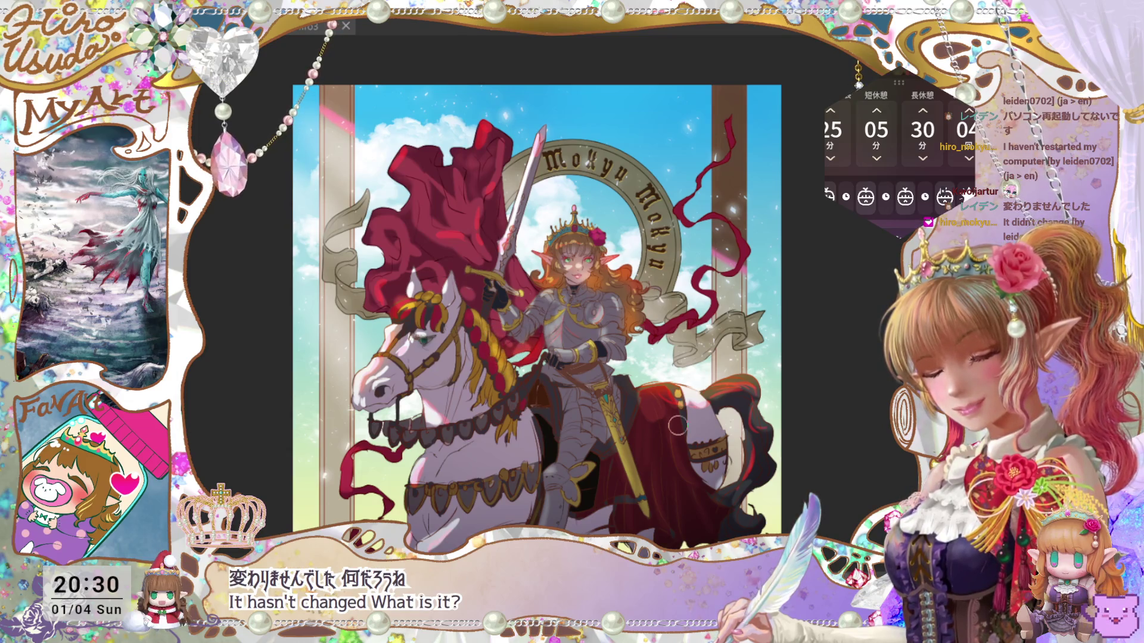
key(v)
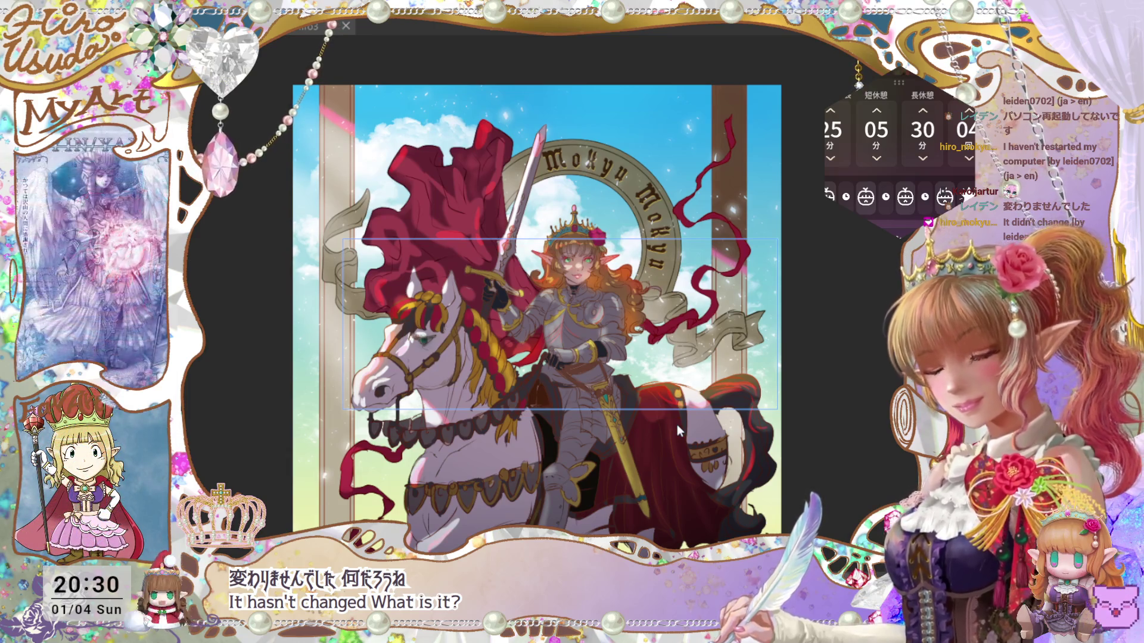
key(ctrl+s)
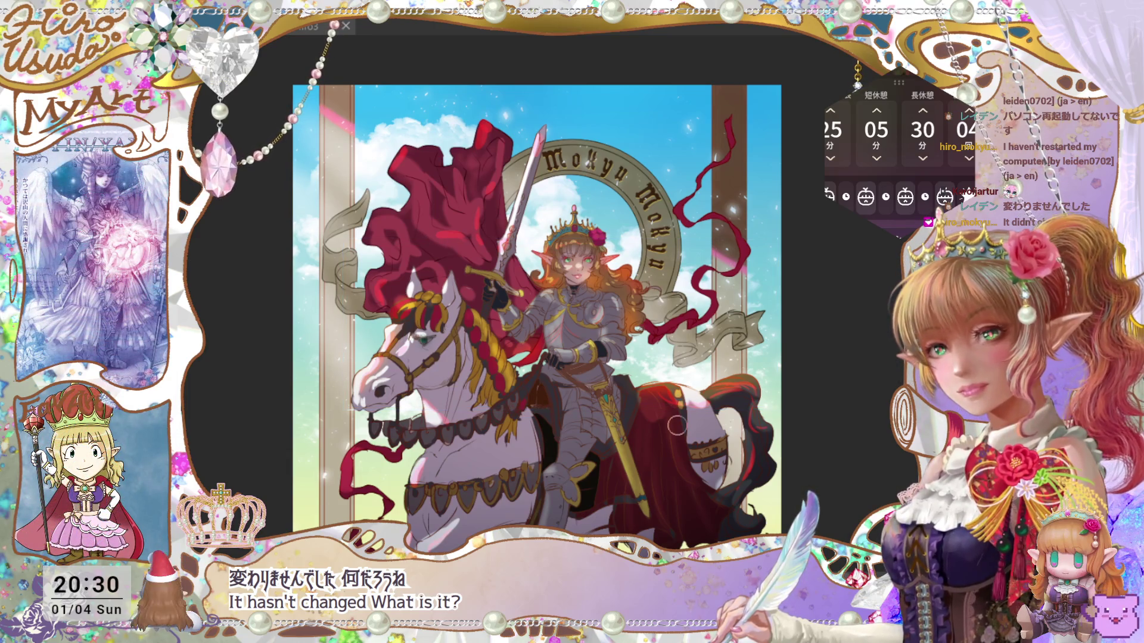
Step: Zoom out to check the whole image, save again, then zoom back in
scroll(538, 305, down, 3)
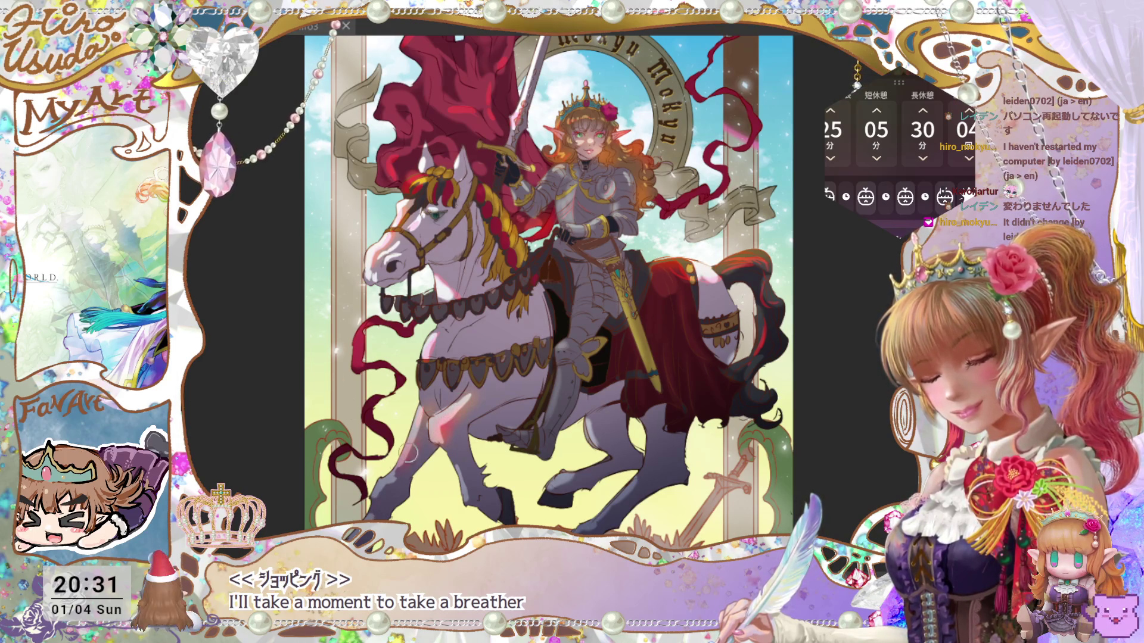
key(ctrl+minus)
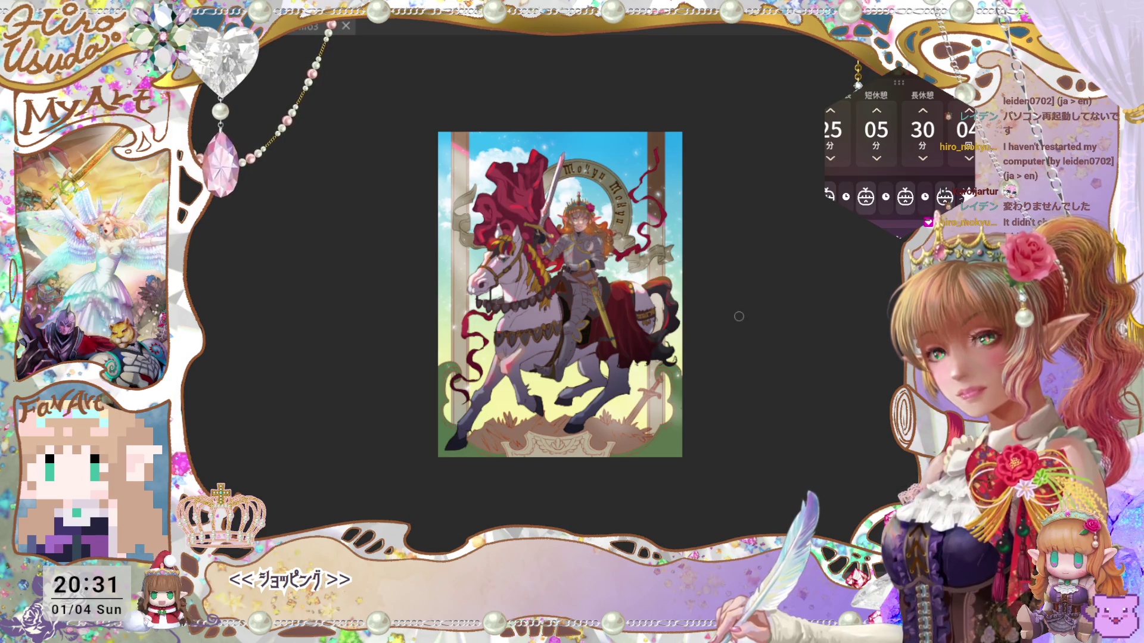
key(ctrl)
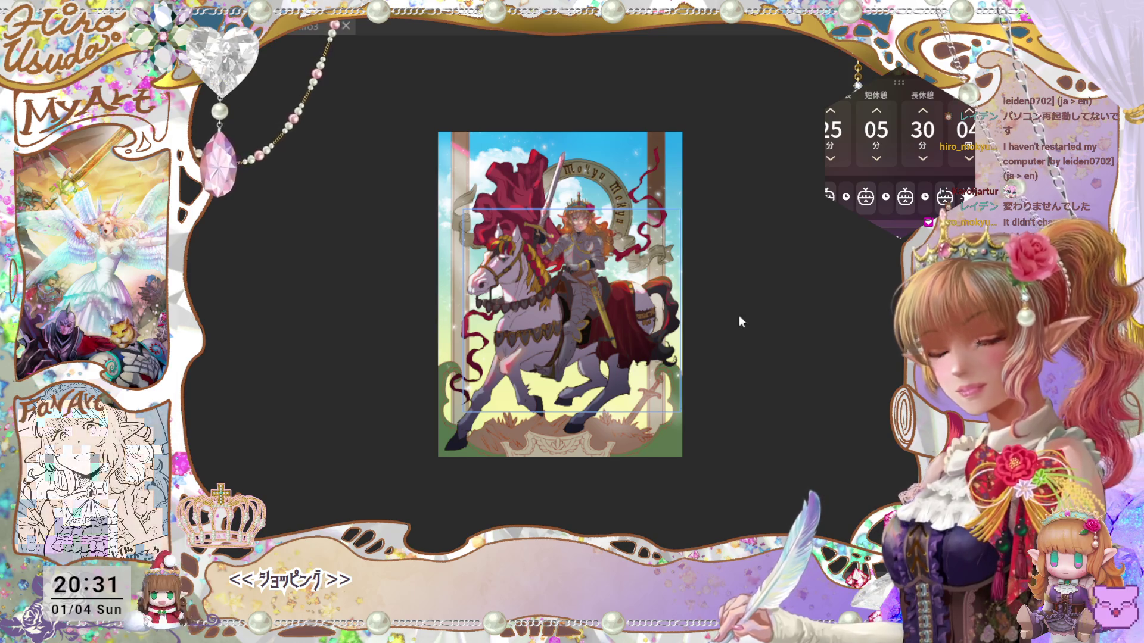
key(ctrl+s)
scroll(559, 293, up, 5)
scroll(559, 293, down, 5)
scroll(559, 294, up, 3)
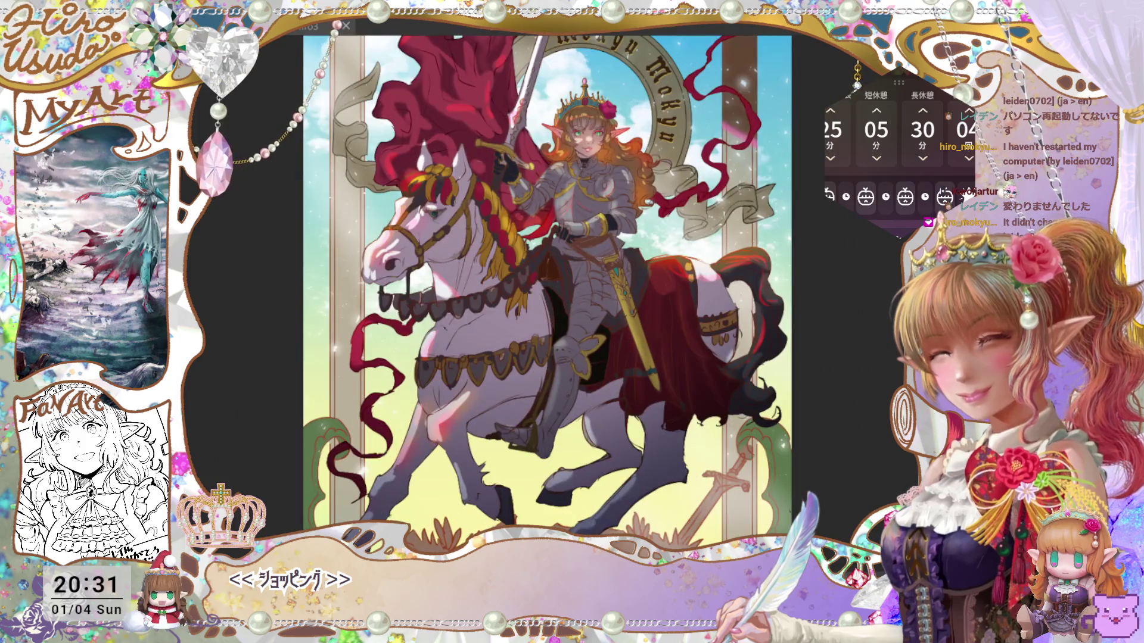
scroll(549, 293, up, 3)
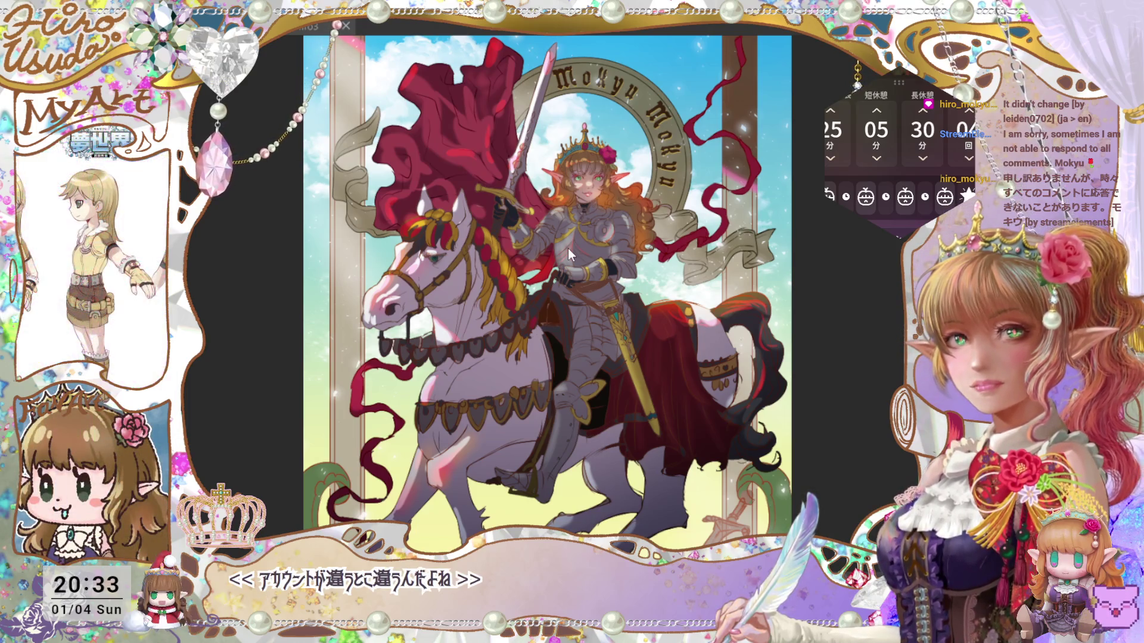
double_click(891, 351)
Step: Recentre the avatar and open the Twitch設定 plugin chooser from nizima LIVE's general settings
drag(891, 351, 625, 398)
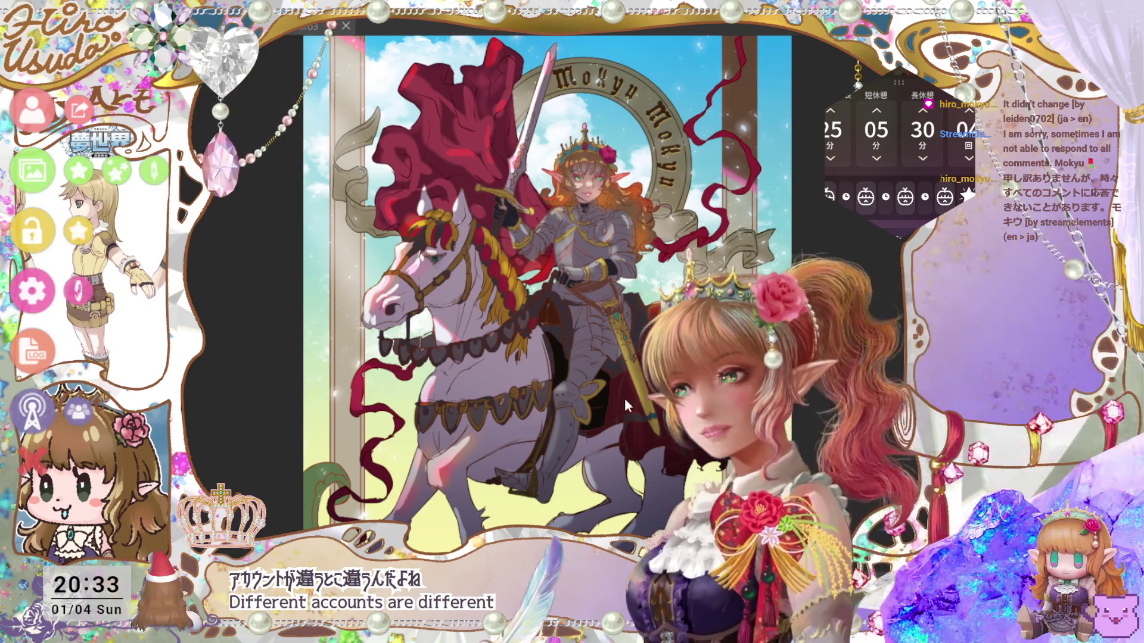
click(23, 115)
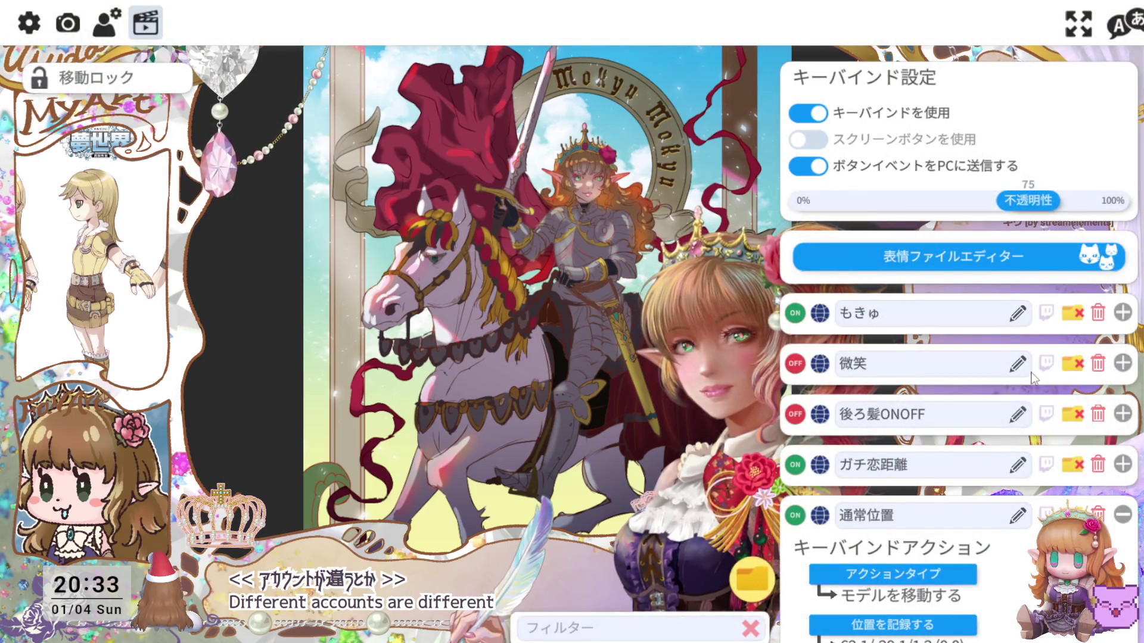
click(29, 22)
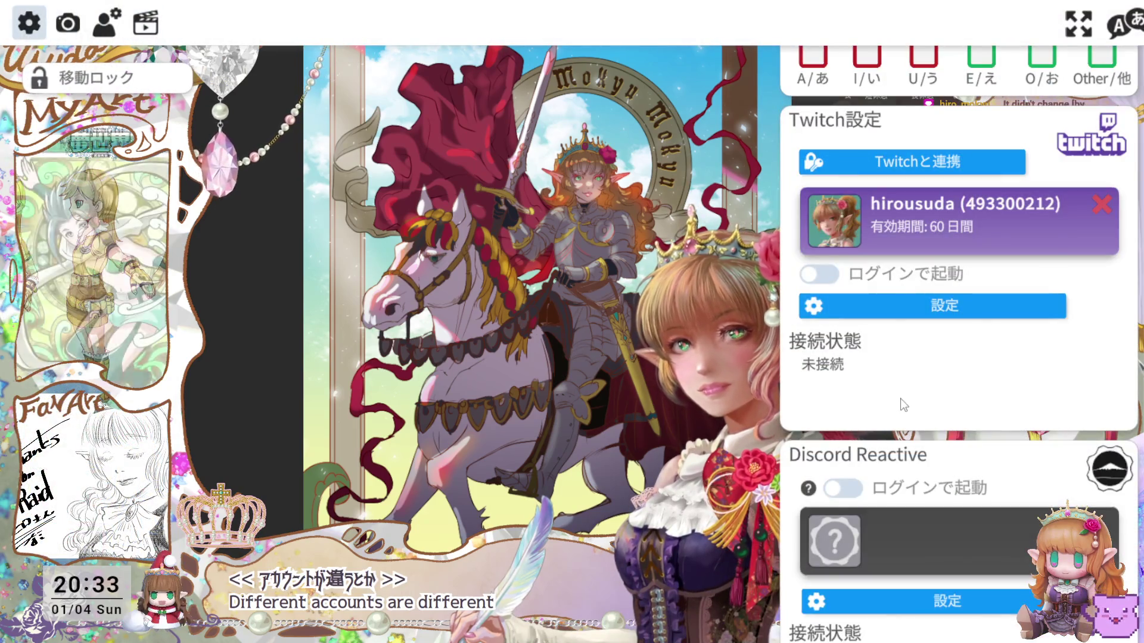
scroll(904, 405, down, 6)
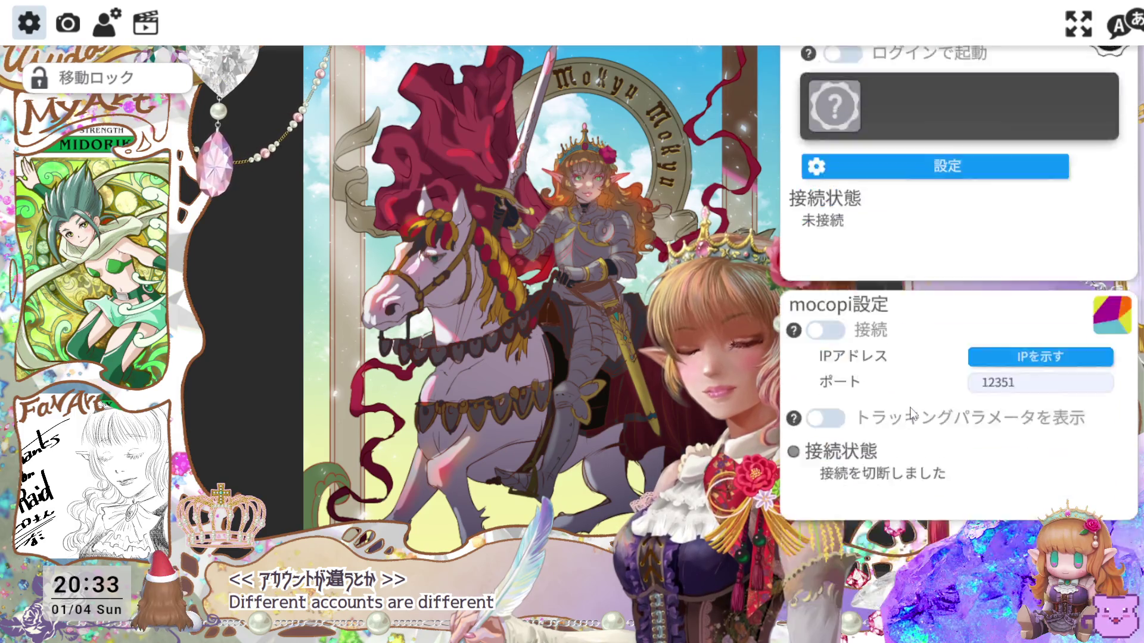
scroll(910, 411, up, 7)
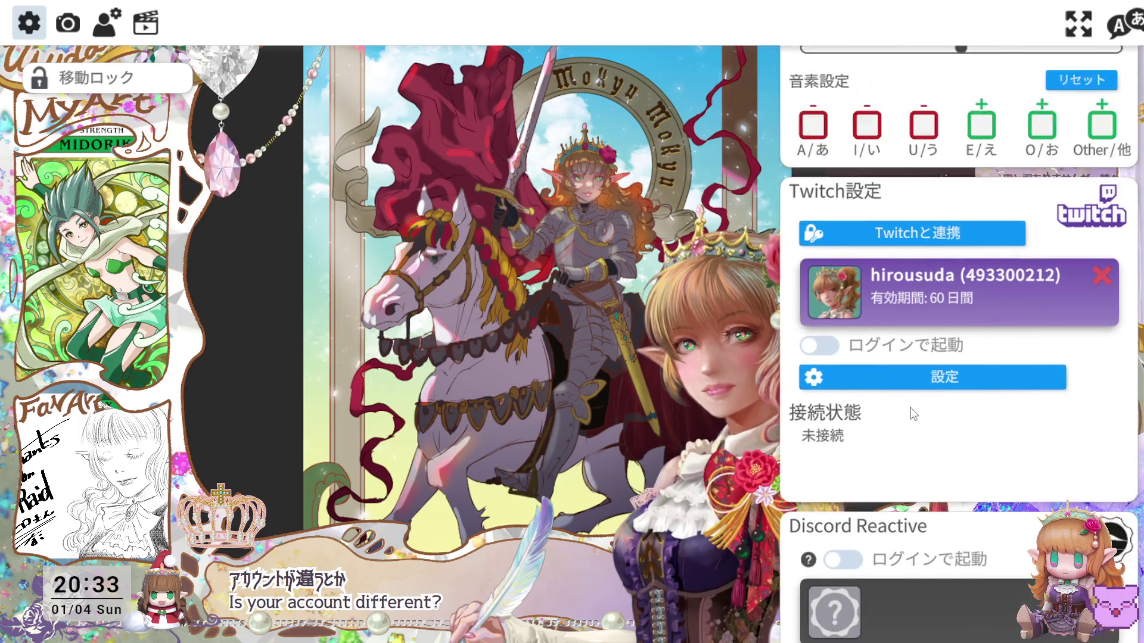
scroll(913, 414, up, 1)
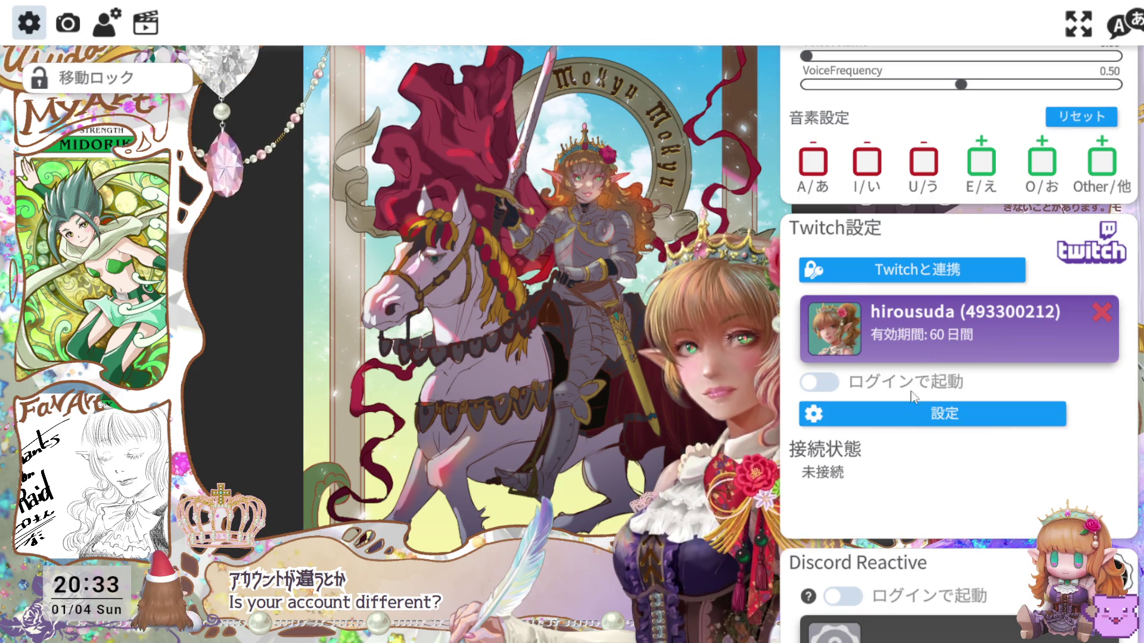
click(909, 414)
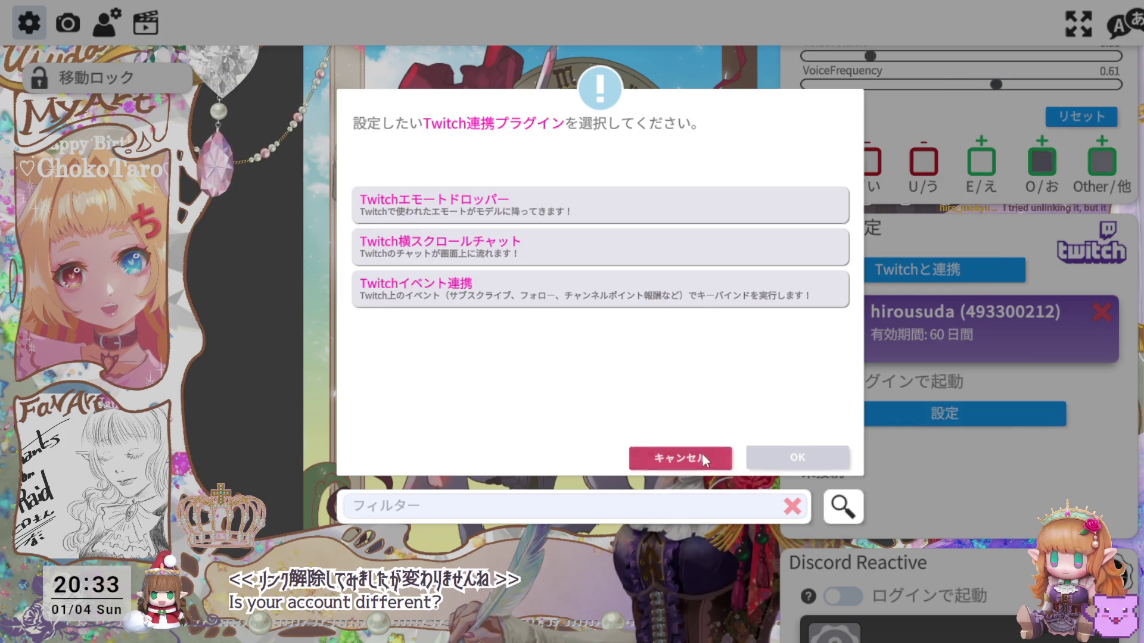
Step: Dismiss the plugin chooser without picking one and re-authorise the Twitch account for 62 days
click(702, 456)
click(896, 416)
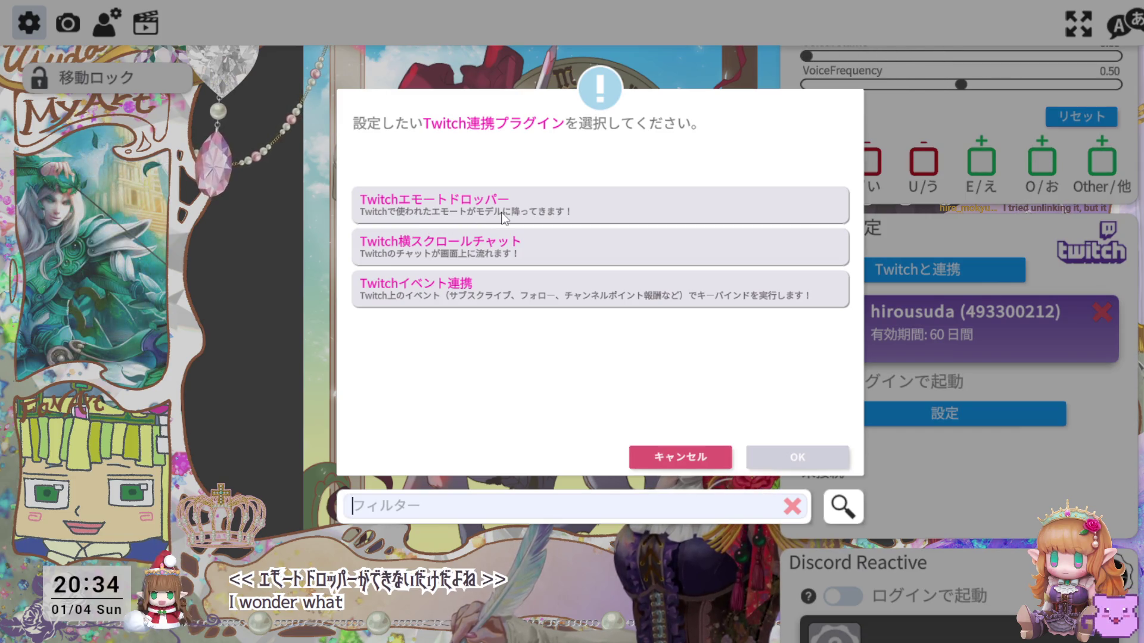
click(691, 458)
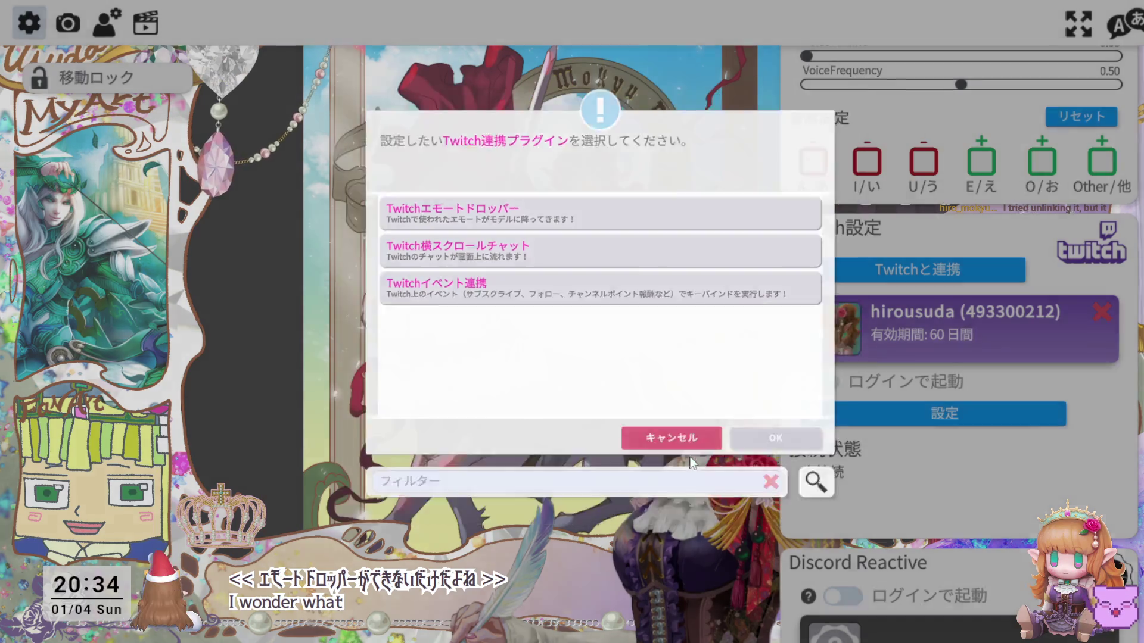
click(902, 277)
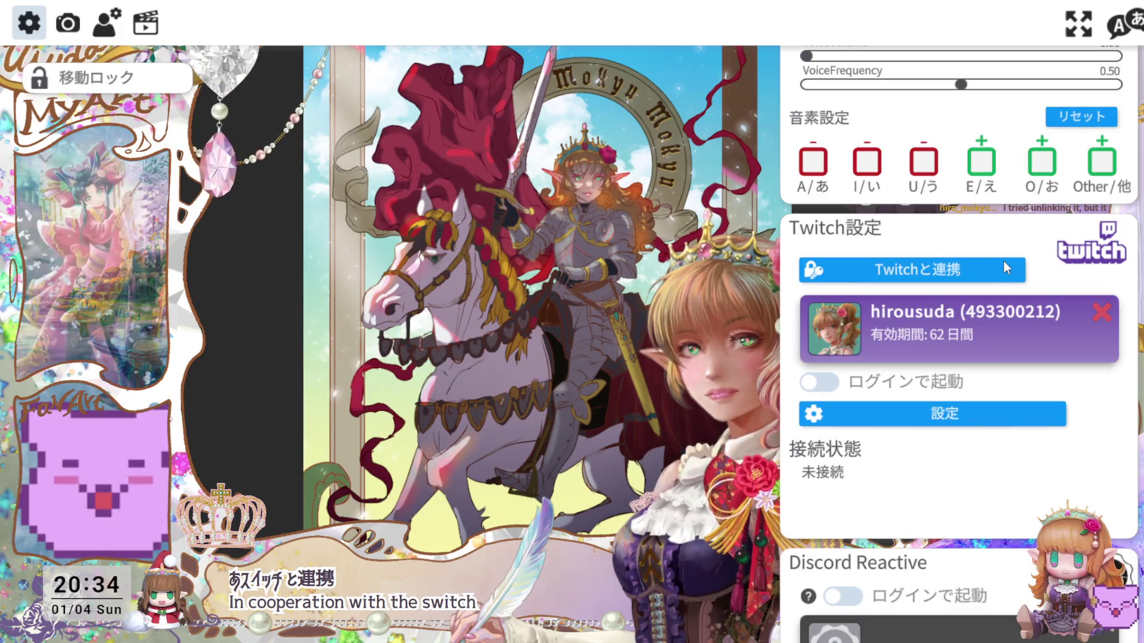
scroll(1004, 260, up, 1)
scroll(1003, 261, up, 2)
scroll(1004, 261, up, 1)
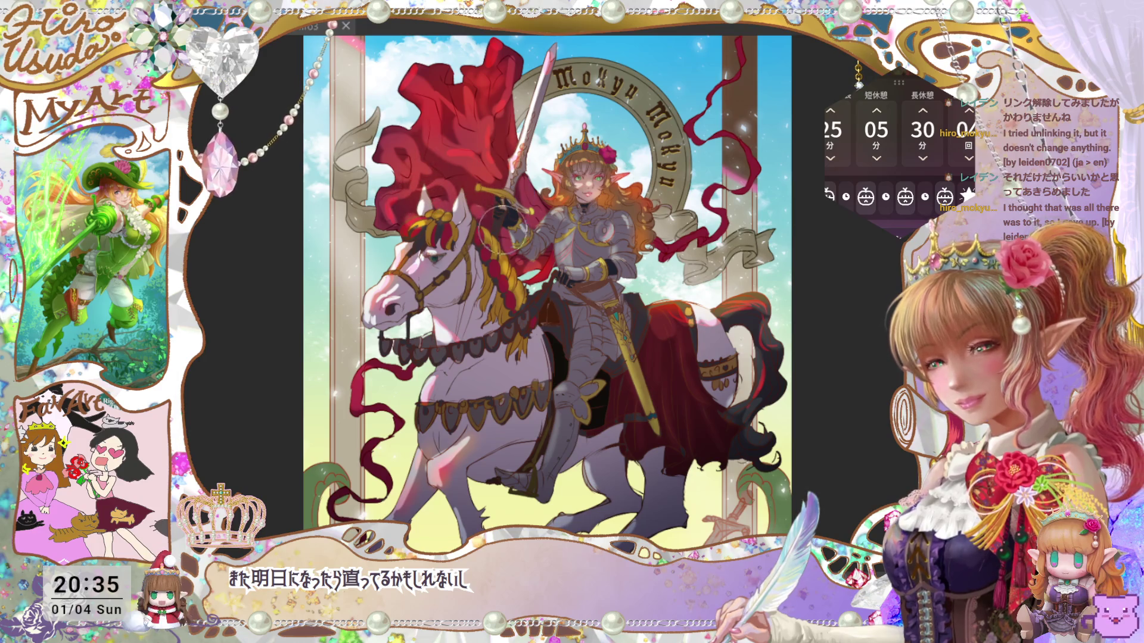
Step: Review the whole card at several zoom levels, comparing darker and brighter crimson cloak versions
key(ctrl+minus)
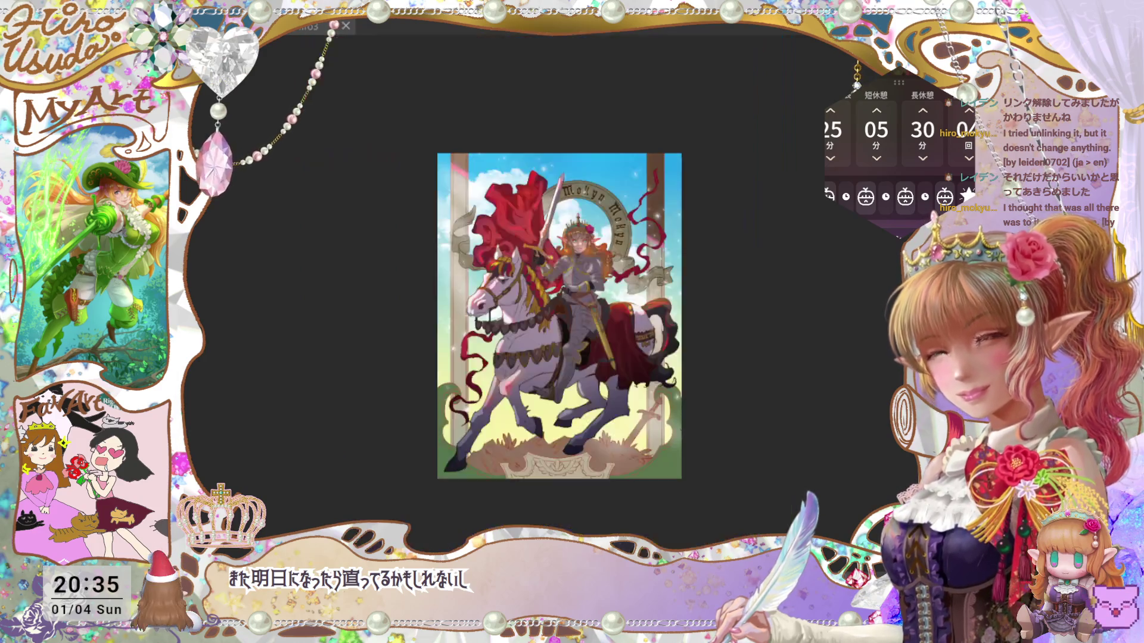
key(ctrl+plus)
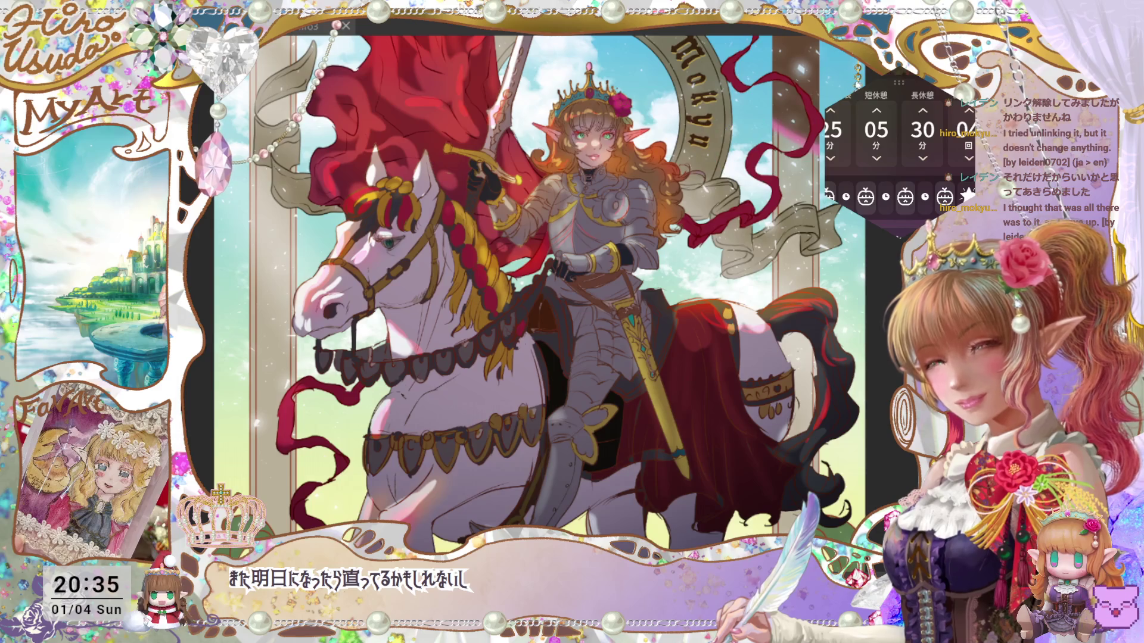
key(ctrl+minus)
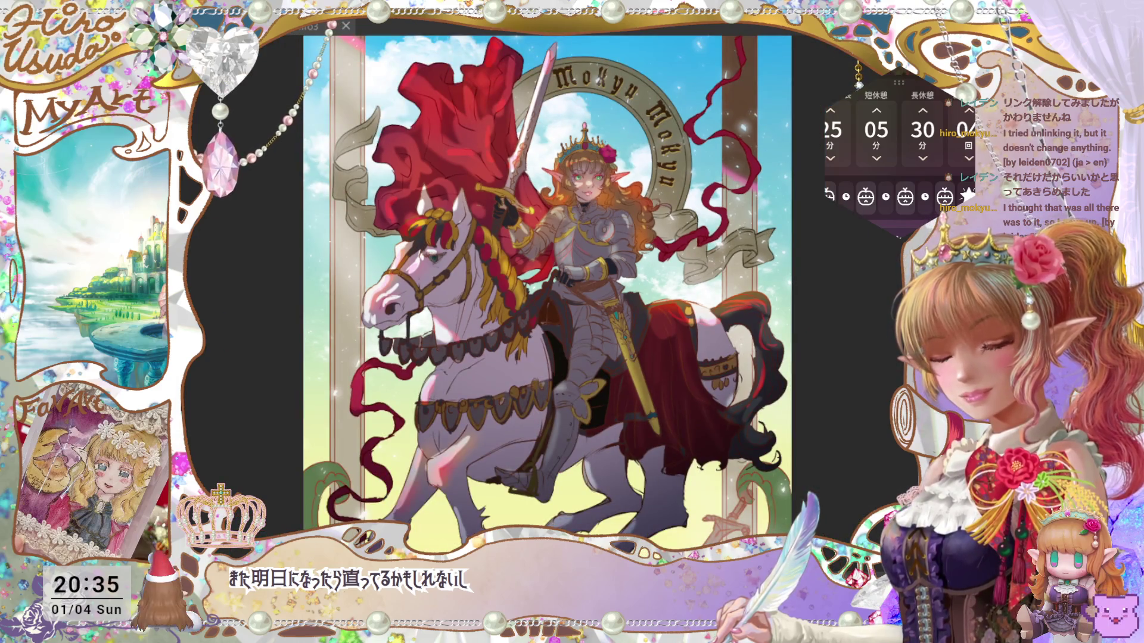
key(ctrl+z)
key(ctrl+y)
key(ctrl+z)
key(ctrl+y)
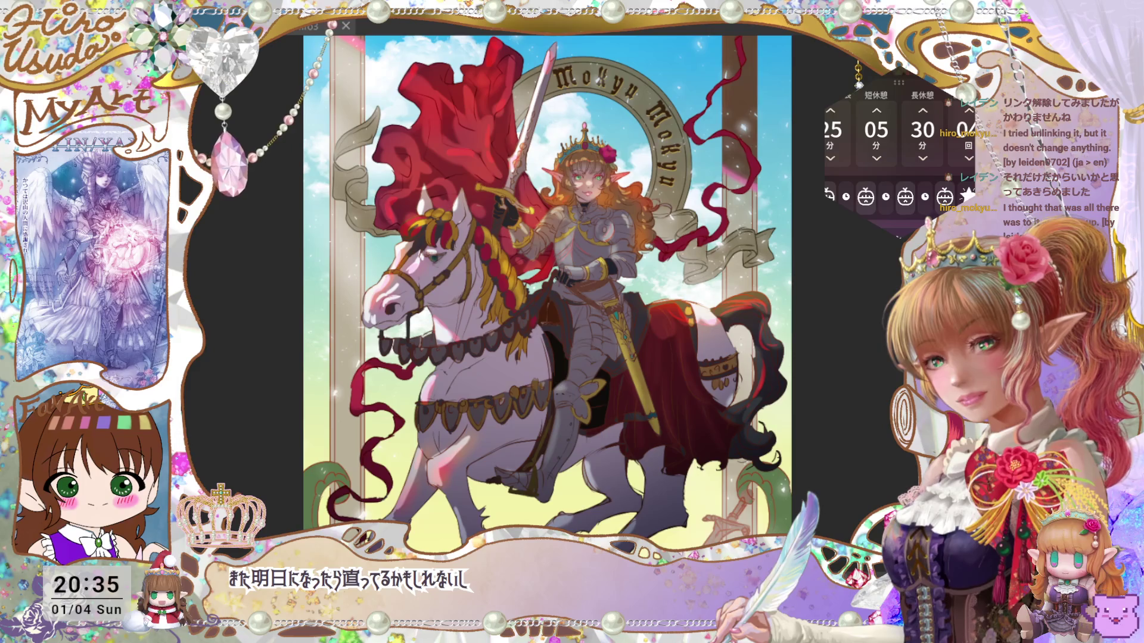
key(ctrl+minus)
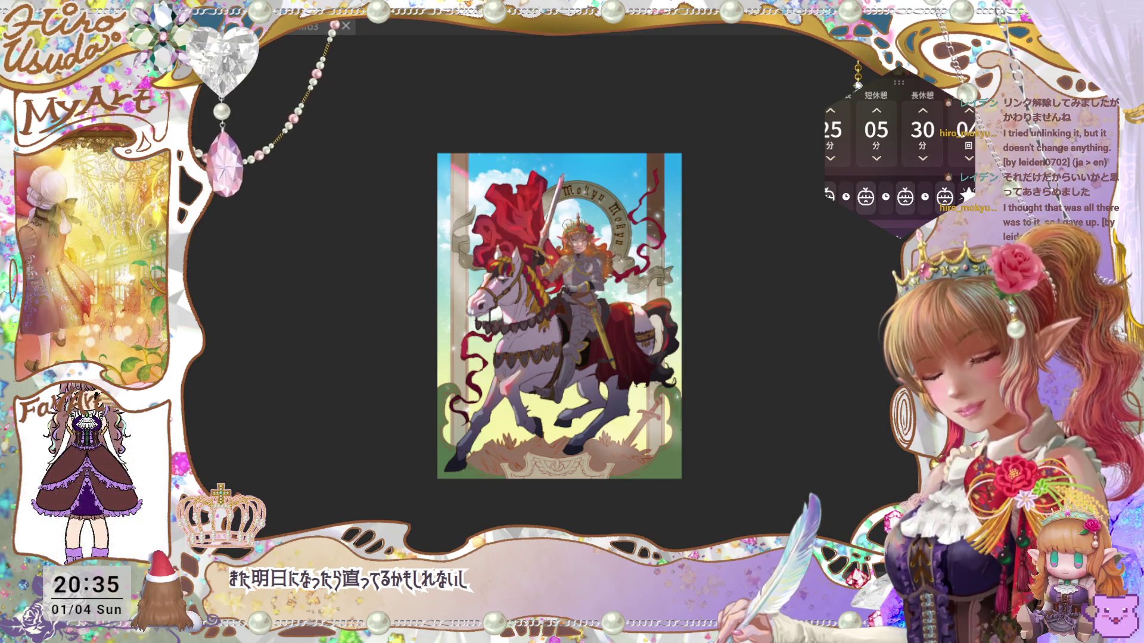
key(ctrl+plus)
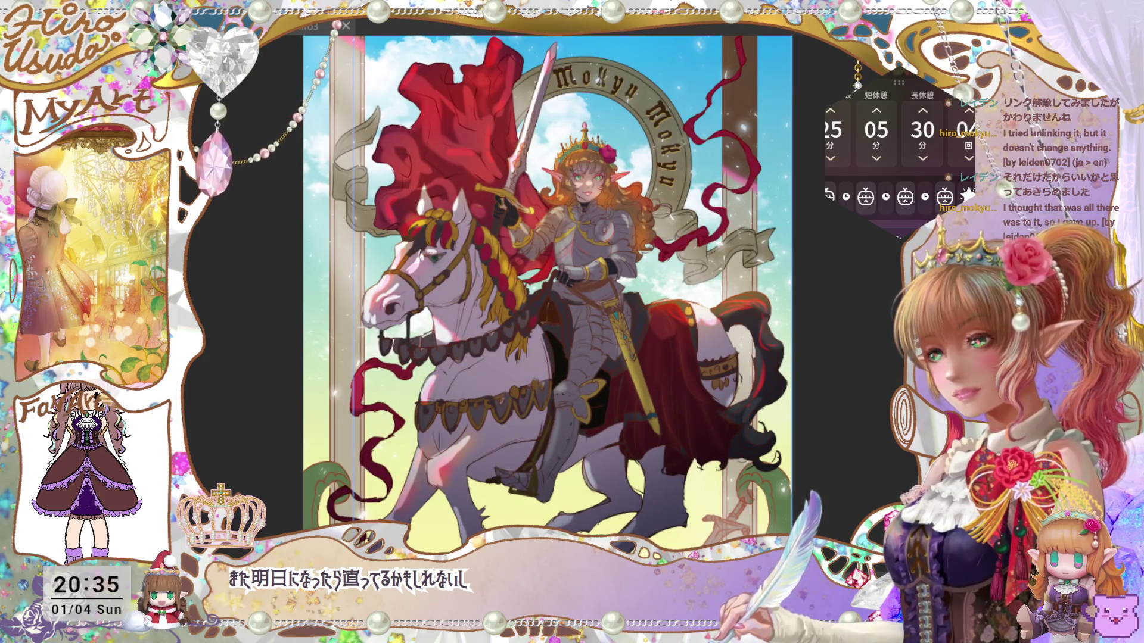
Step: Save the tarot illustration with Ctrl+S and fit the whole canvas in the window
key(ctrl+s)
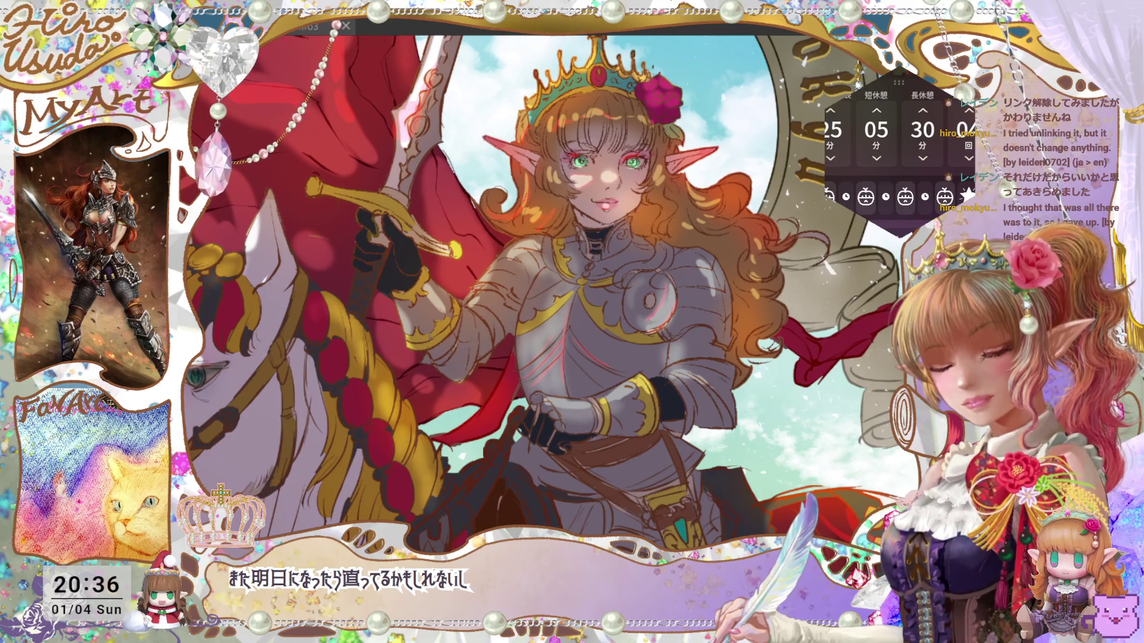
key(ctrl+0)
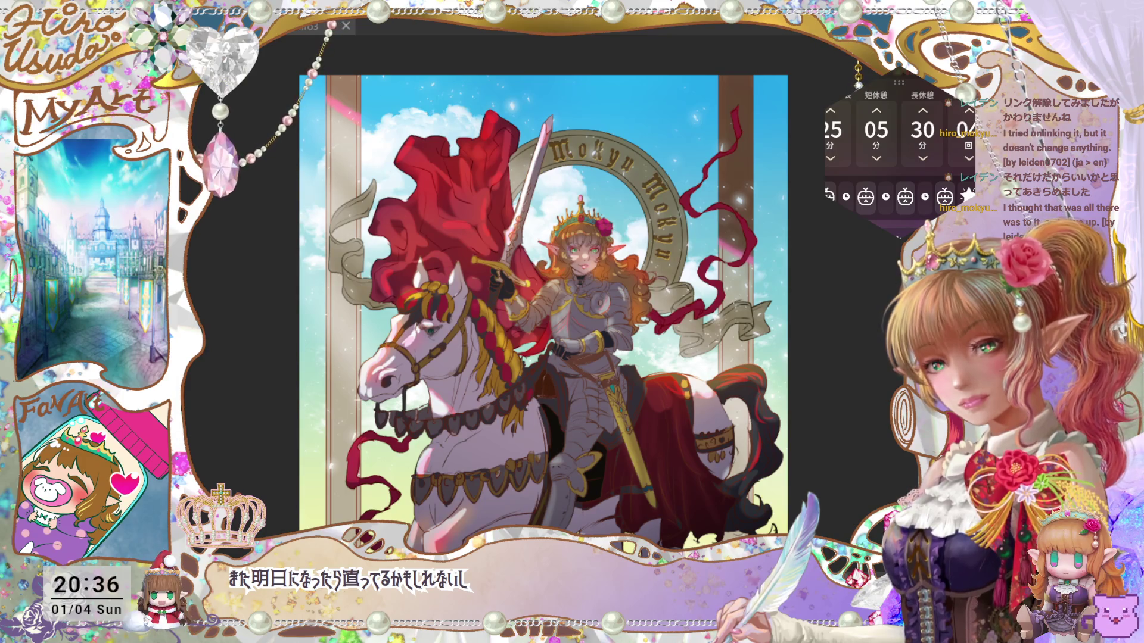
scroll(561, 302, down, 2)
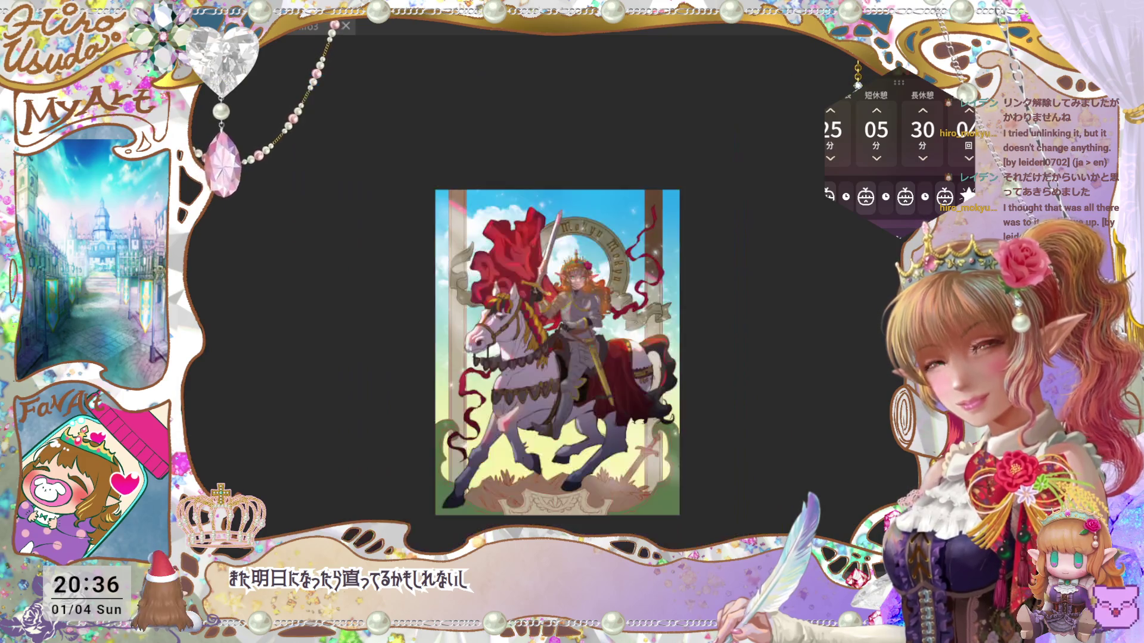
scroll(561, 302, up, 5)
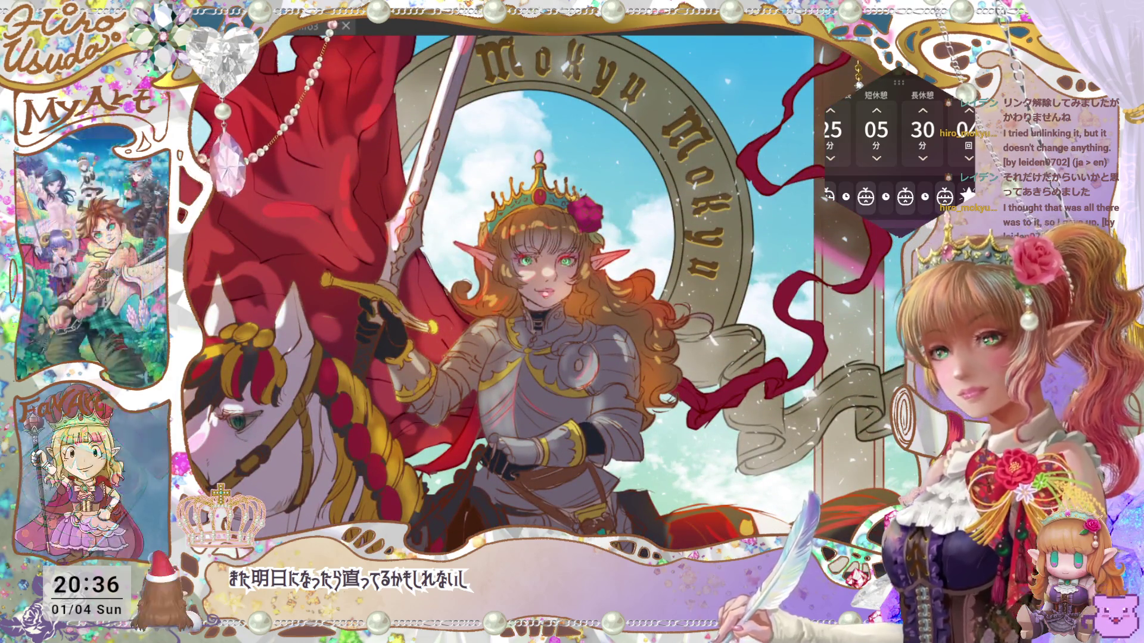
Step: Leave a started transform, save the illustration, and fit the whole knight picture in view
key(ctrl+t)
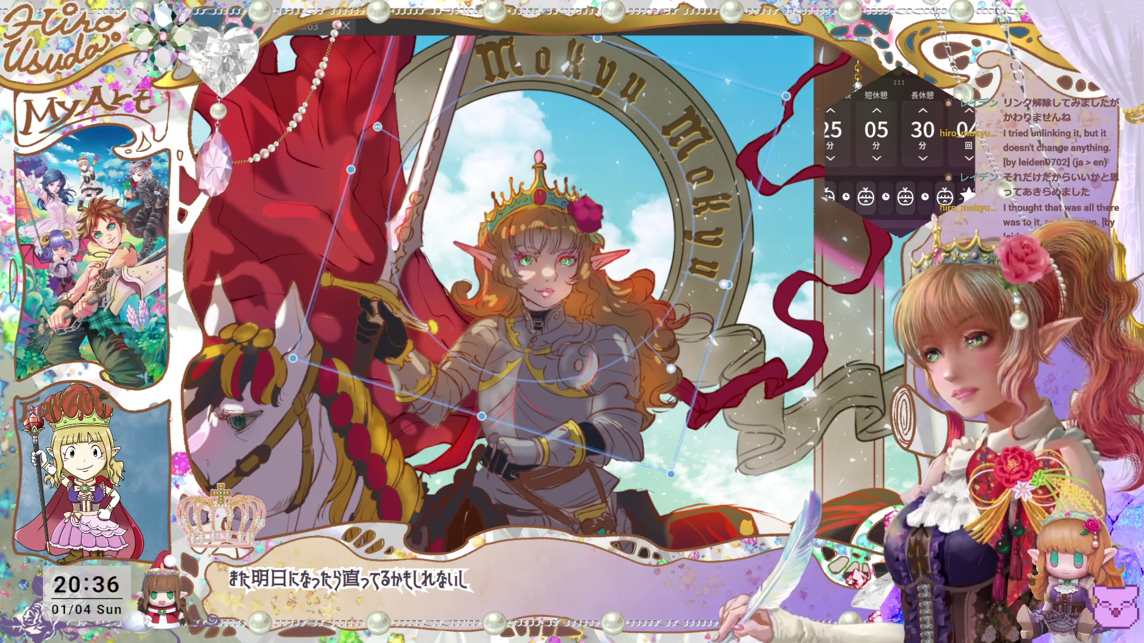
key(ctrl+s)
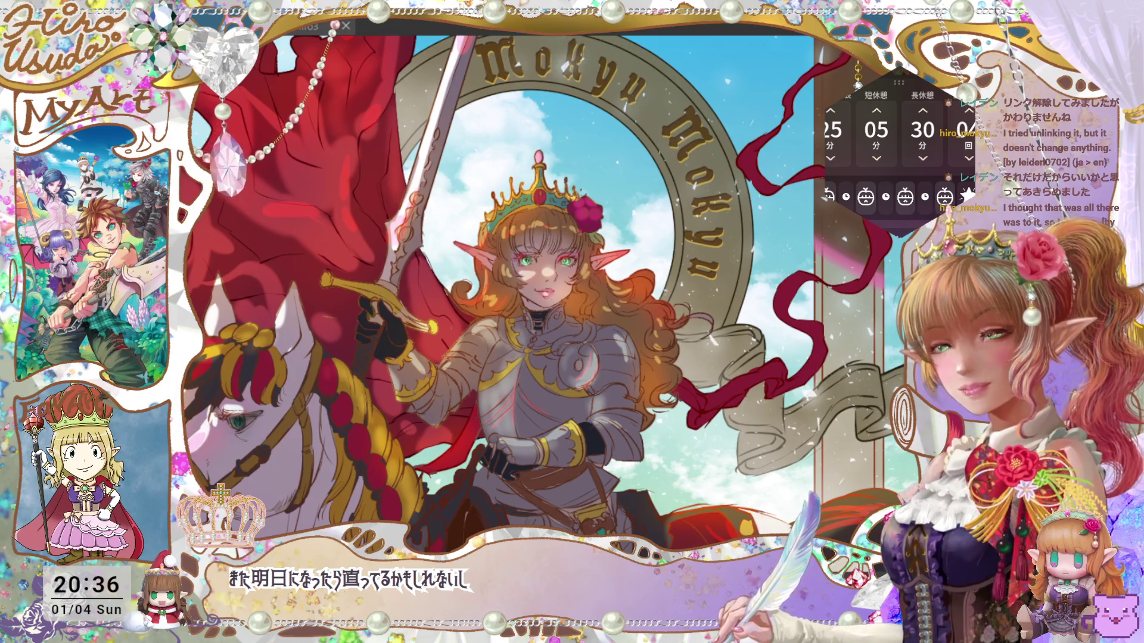
key(ctrl+0)
key(ctrl+minus)
key(ctrl+0)
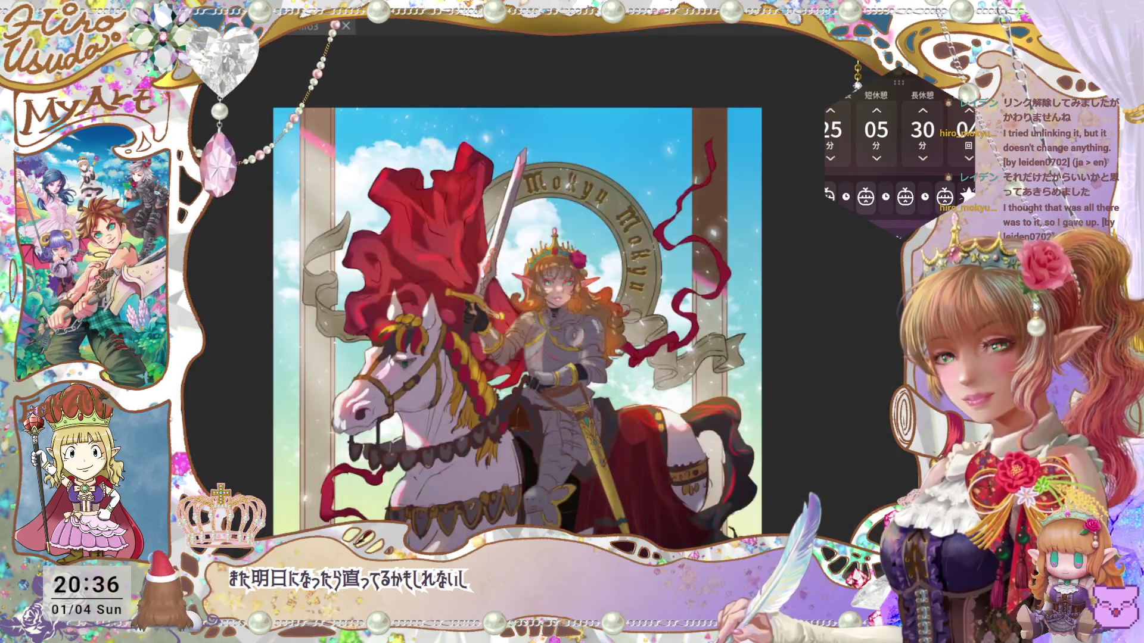
key(ctrl+0)
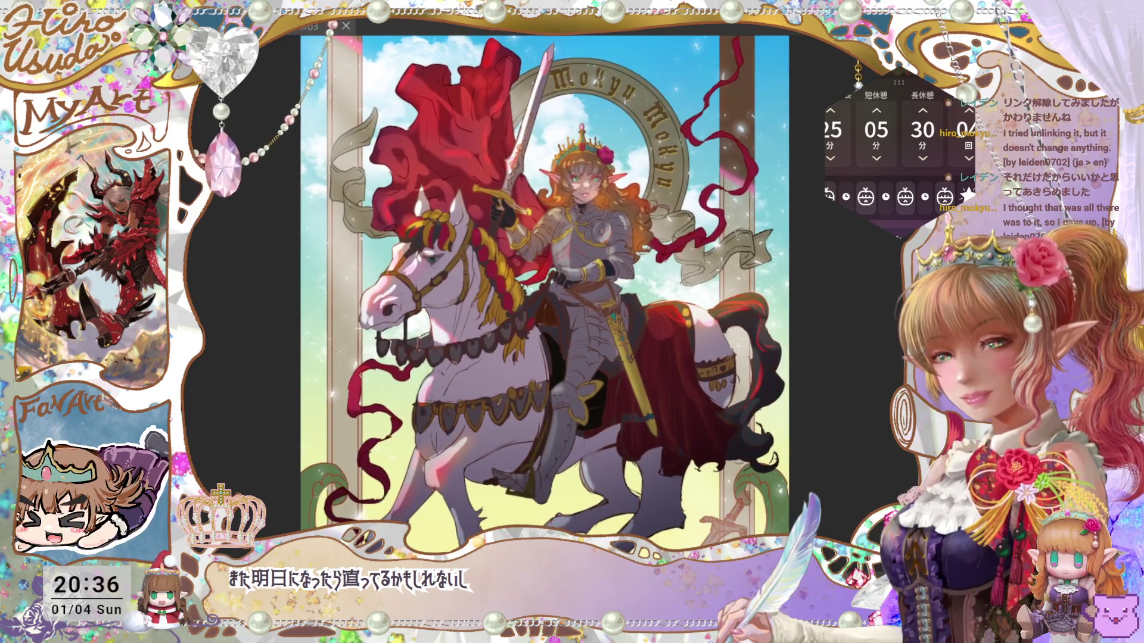
scroll(551, 295, down, 2)
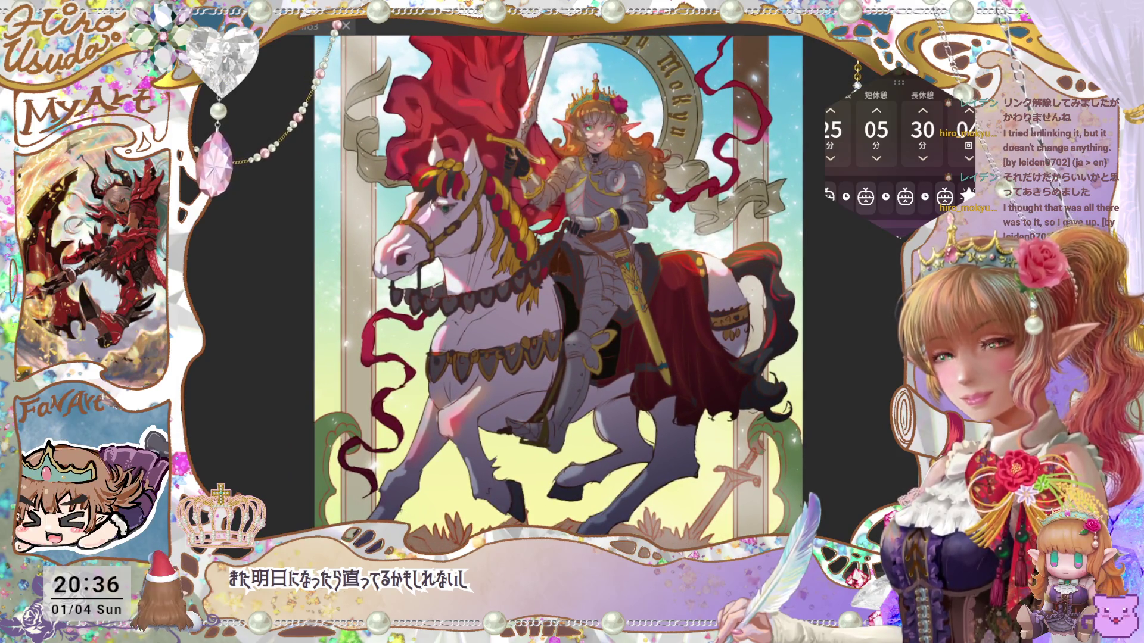
scroll(558, 292, up, 2)
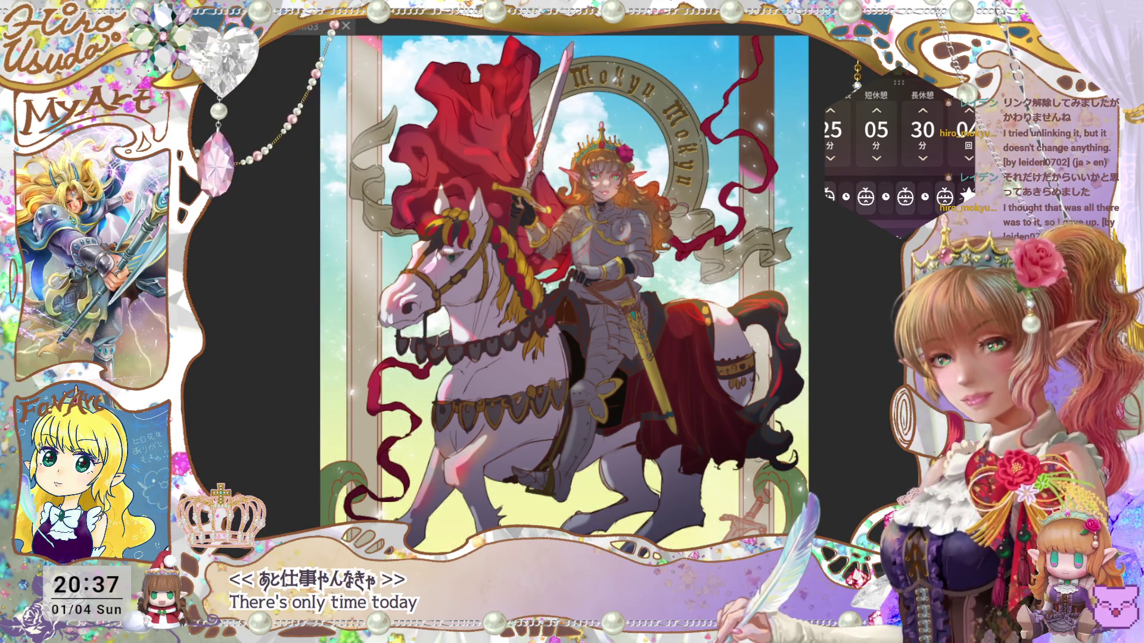
Step: Hide the sky background layer and save, leaving transparency behind the knight and horse
key(ctrl+comma)
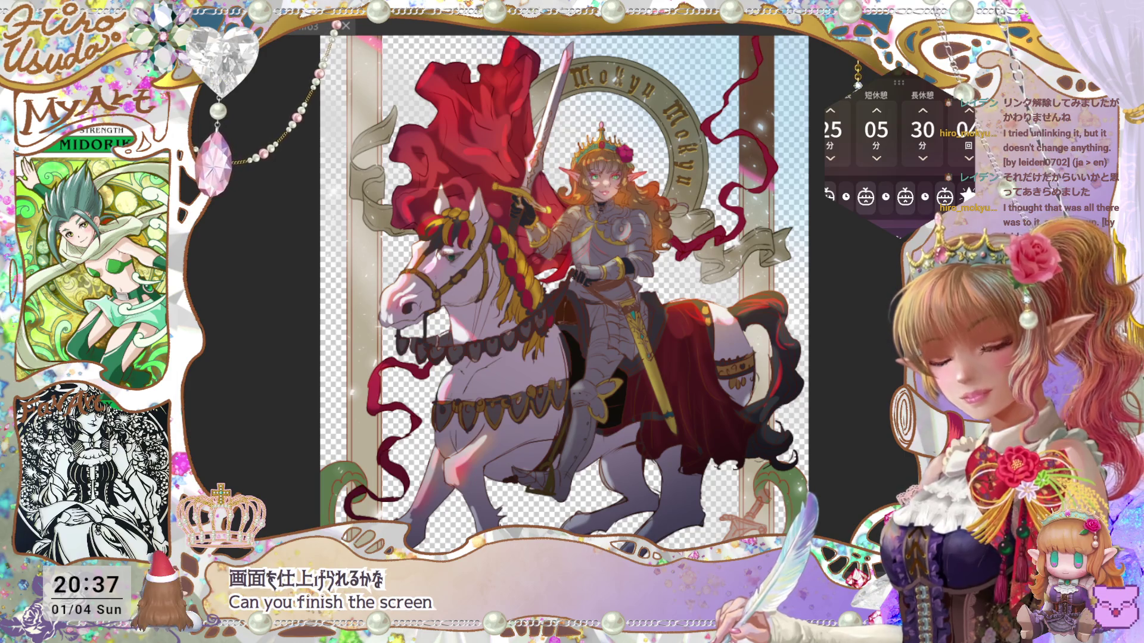
key(ctrl+s)
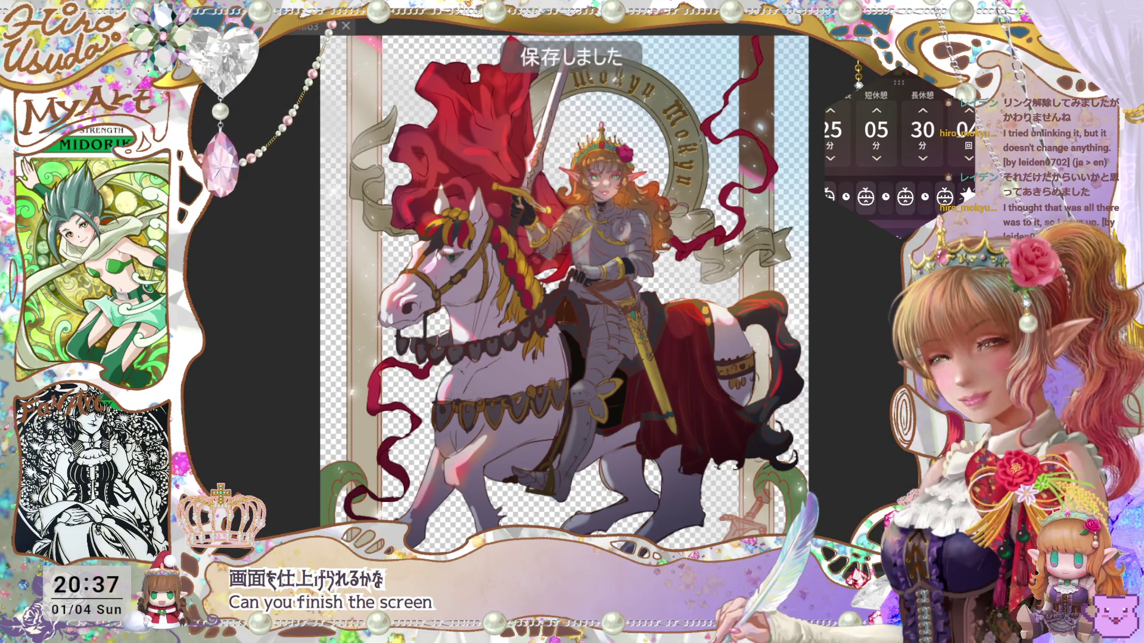
scroll(565, 292, down, 5)
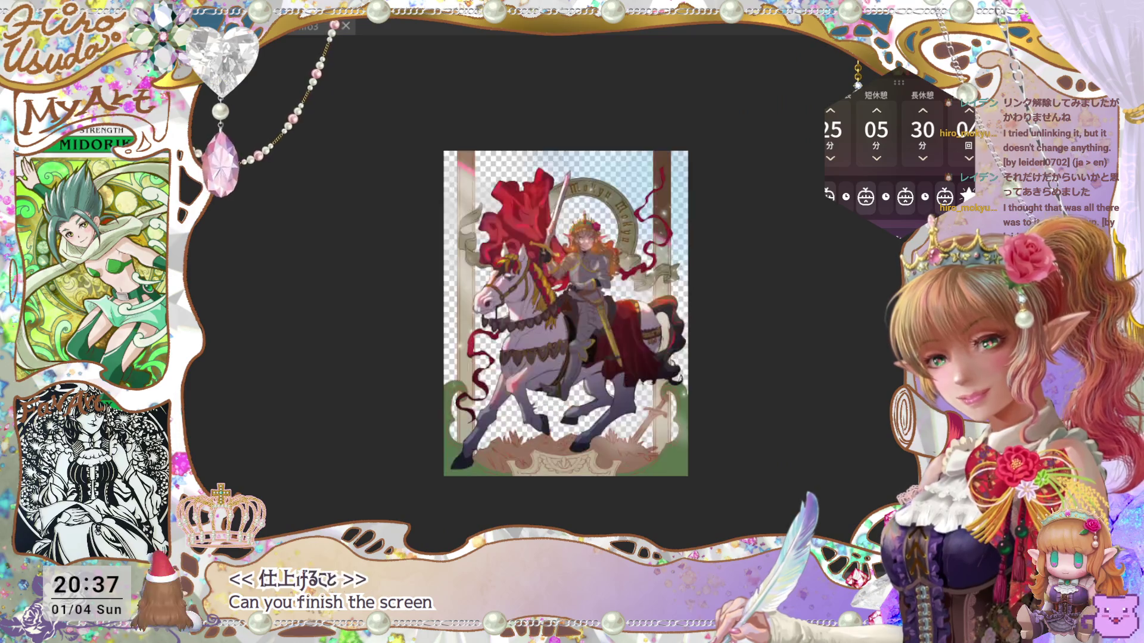
scroll(572, 267, up, 3)
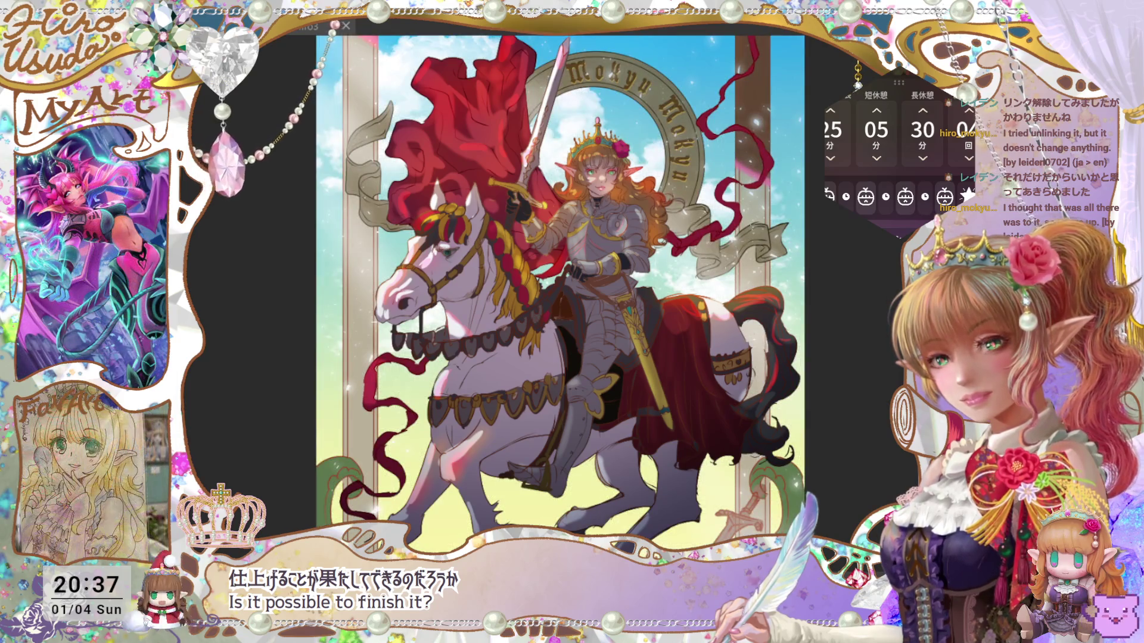
Step: Select the whole canvas, save with the blue sky showing, and zoom around to inspect
key(ctrl+a)
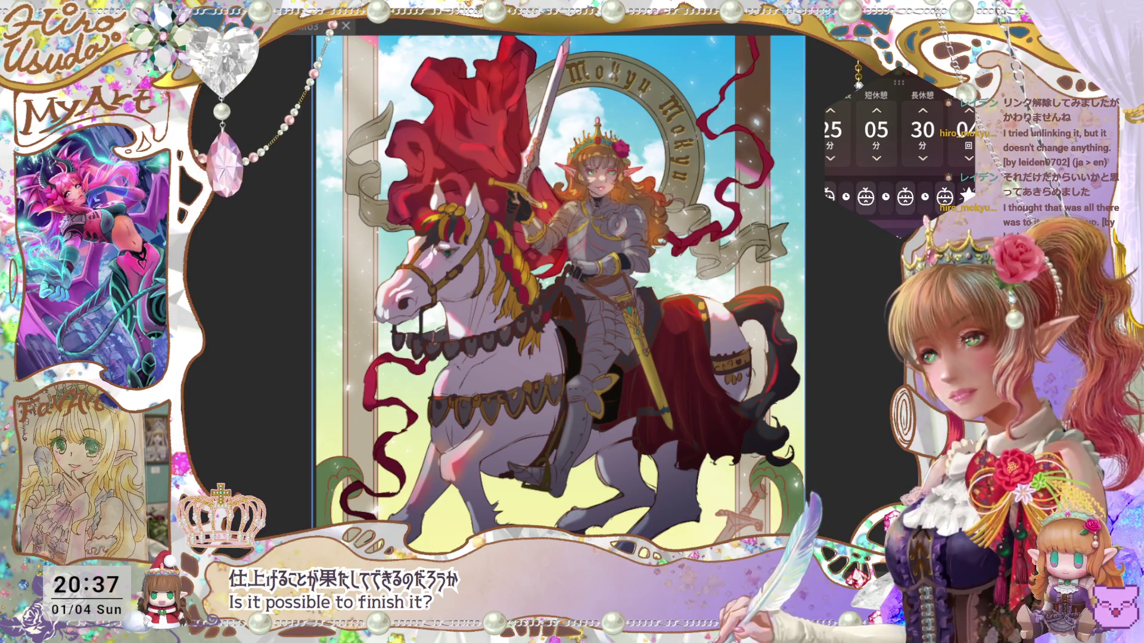
key(ctrl+s)
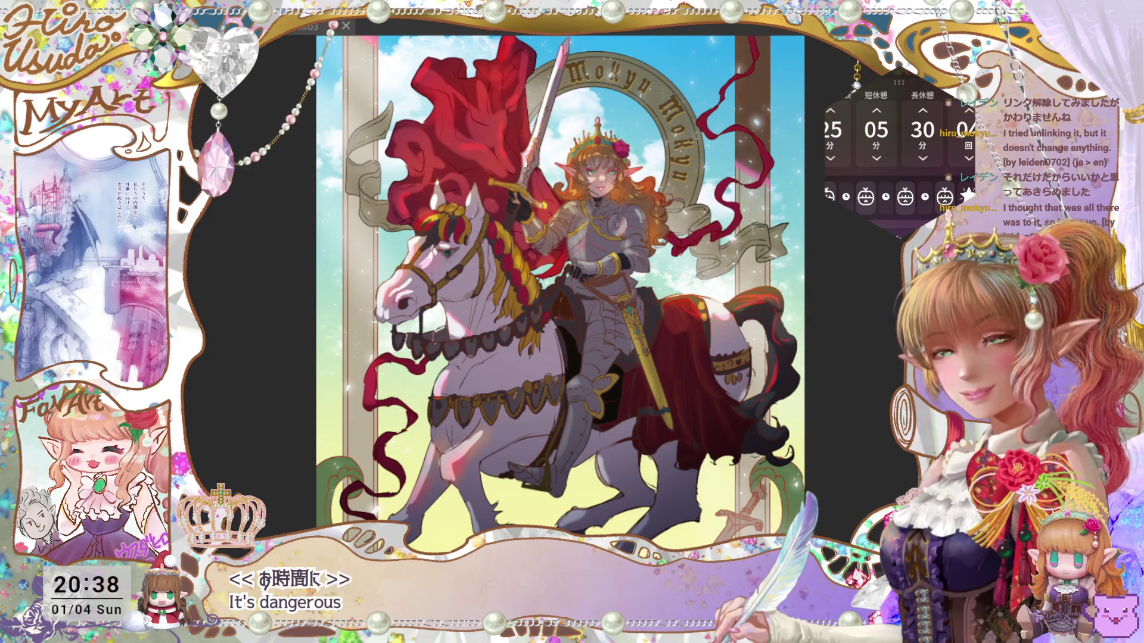
scroll(559, 292, up, 1)
scroll(554, 292, down, 2)
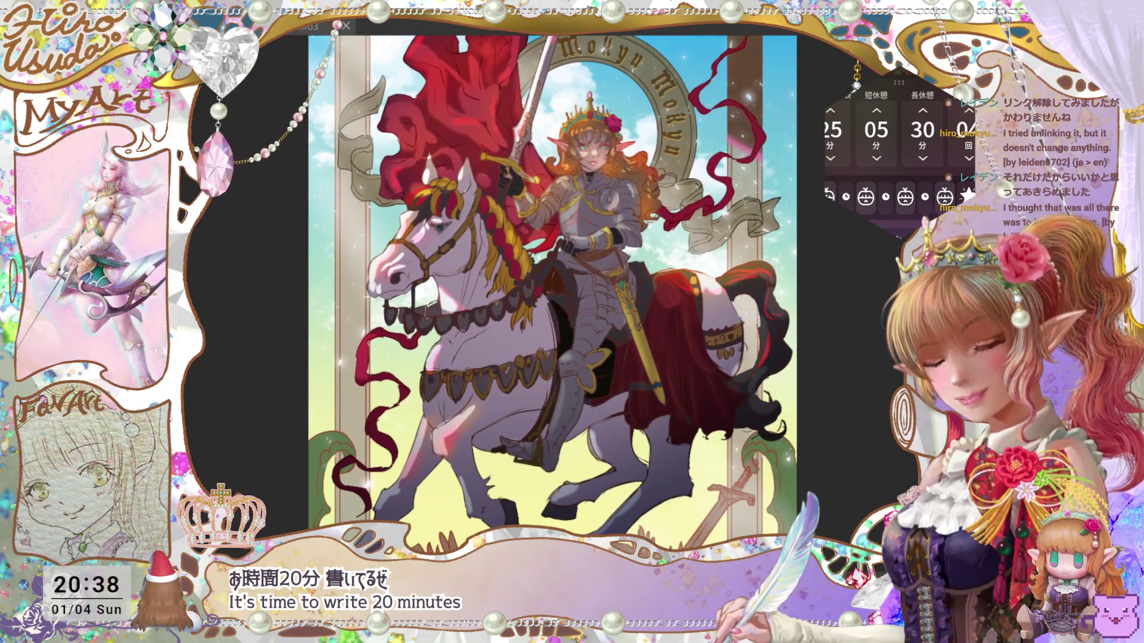
scroll(550, 292, down, 1)
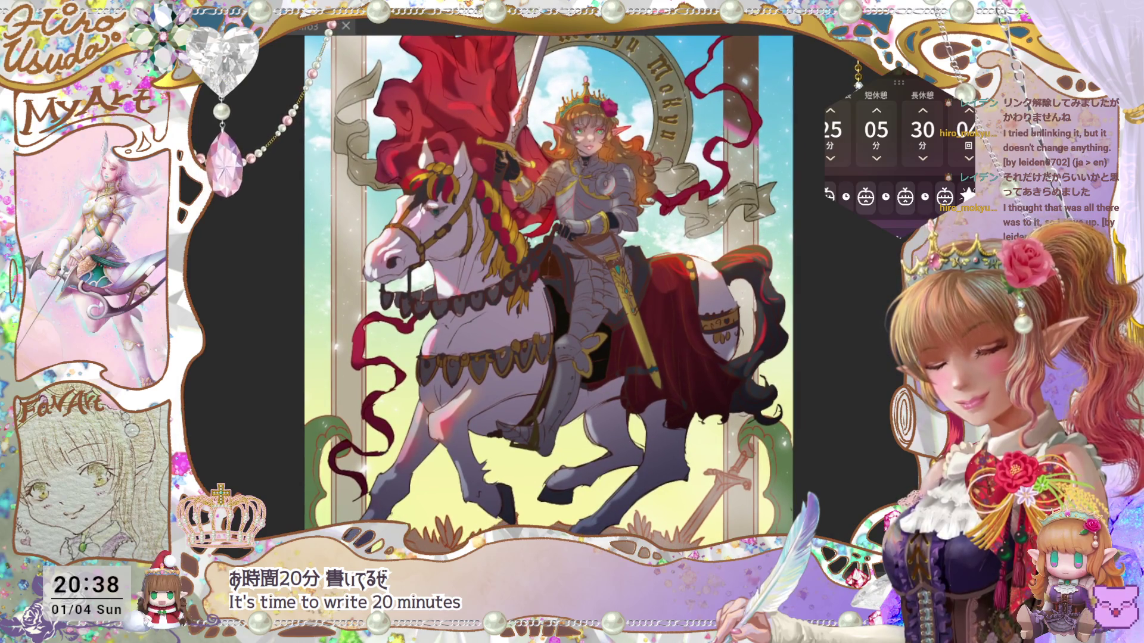
scroll(548, 292, up, 2)
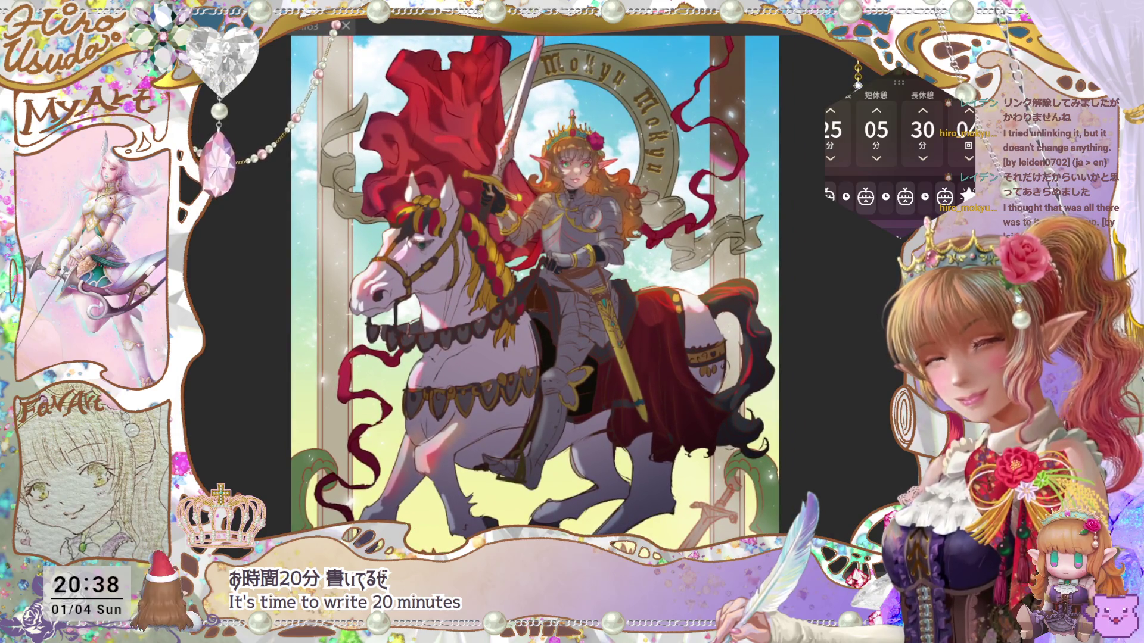
scroll(560, 286, down, 3)
scroll(560, 286, up, 8)
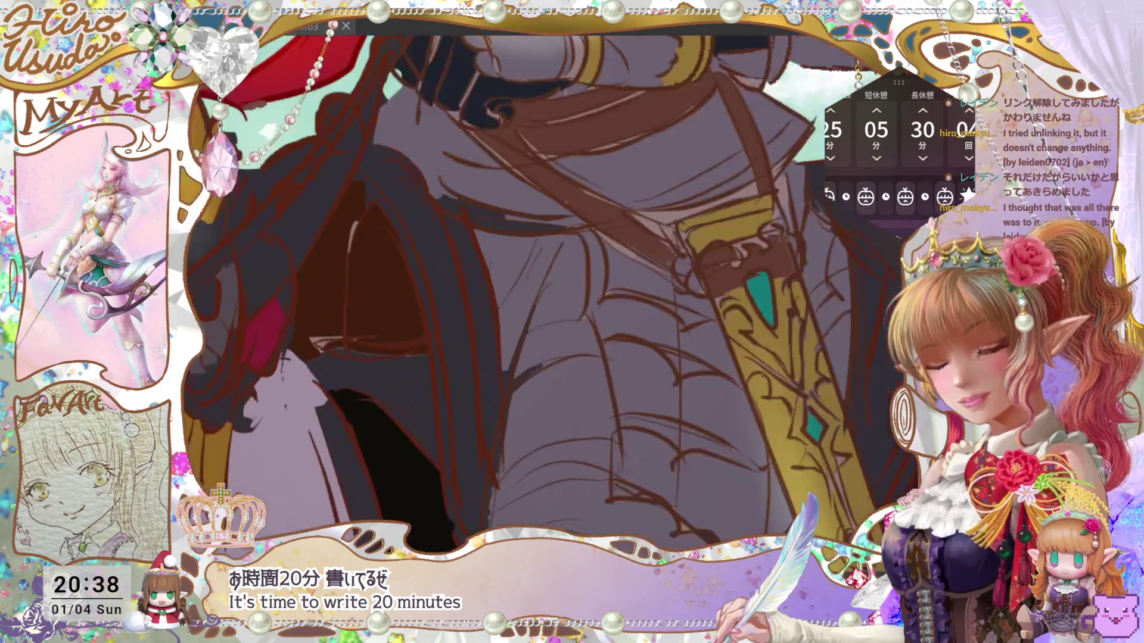
scroll(536, 292, down, 5)
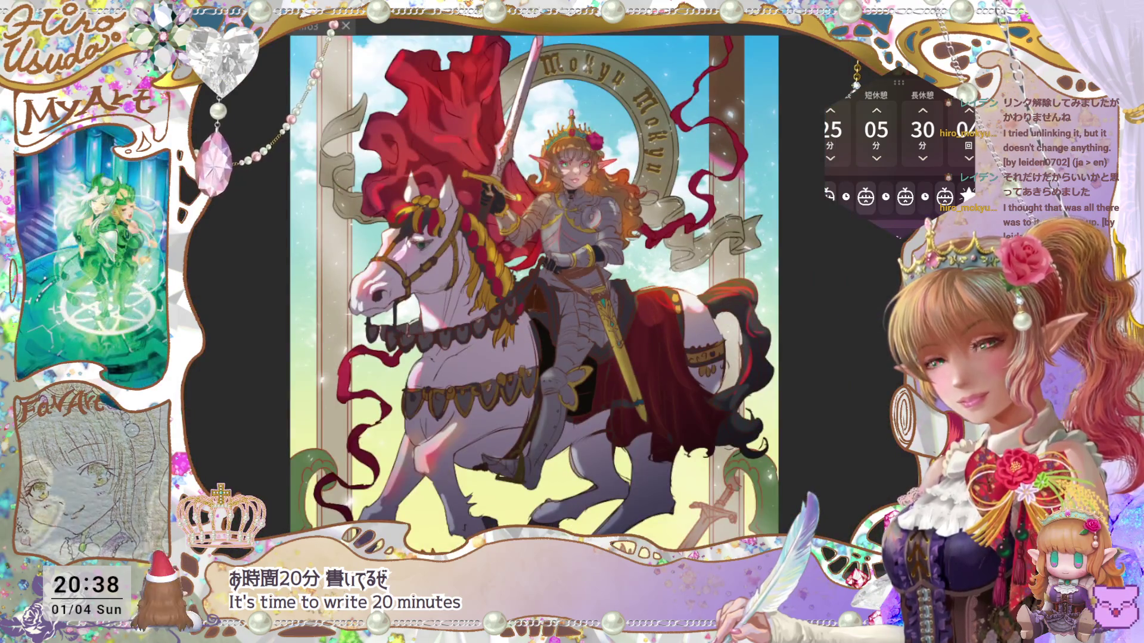
scroll(524, 292, up, 2)
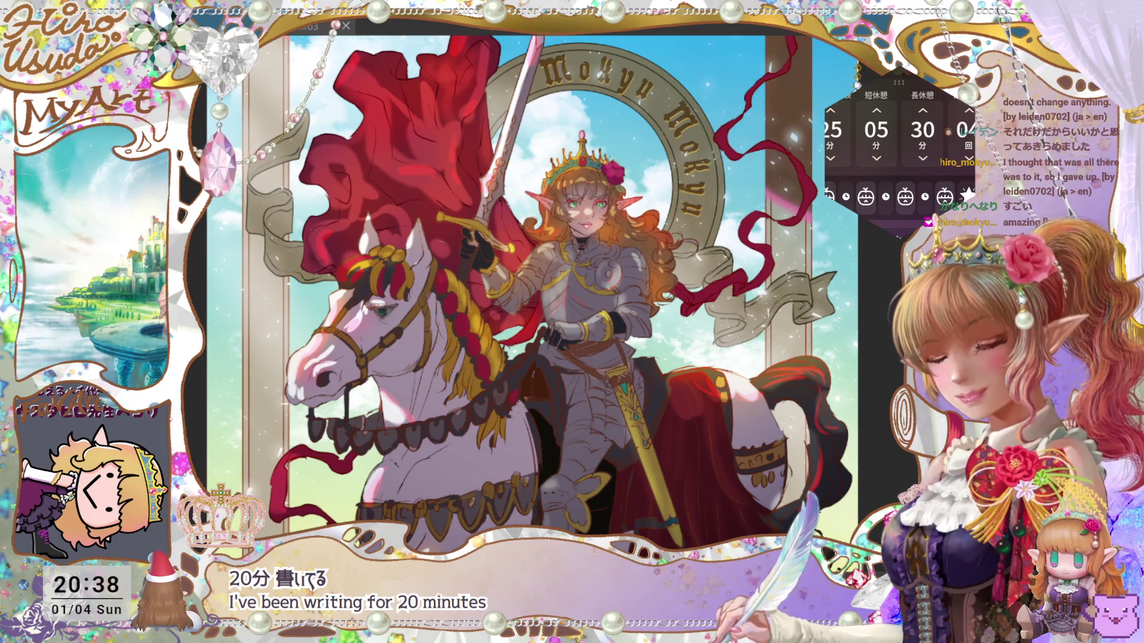
key(ctrl+0)
scroll(572, 322, up, 5)
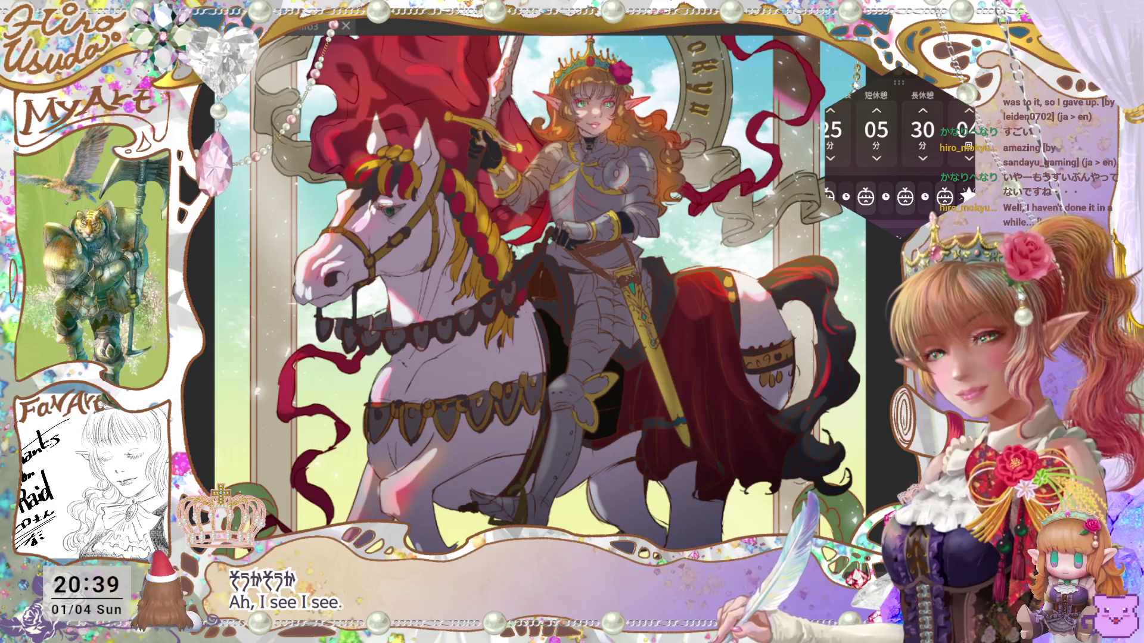
scroll(540, 292, down, 2)
scroll(539, 292, up, 2)
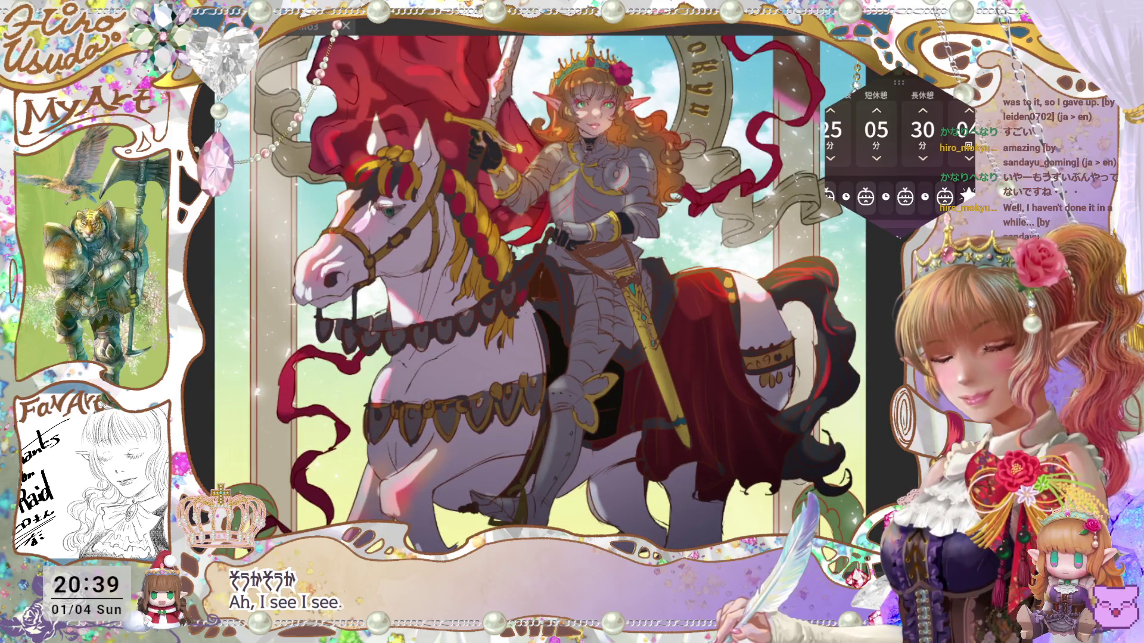
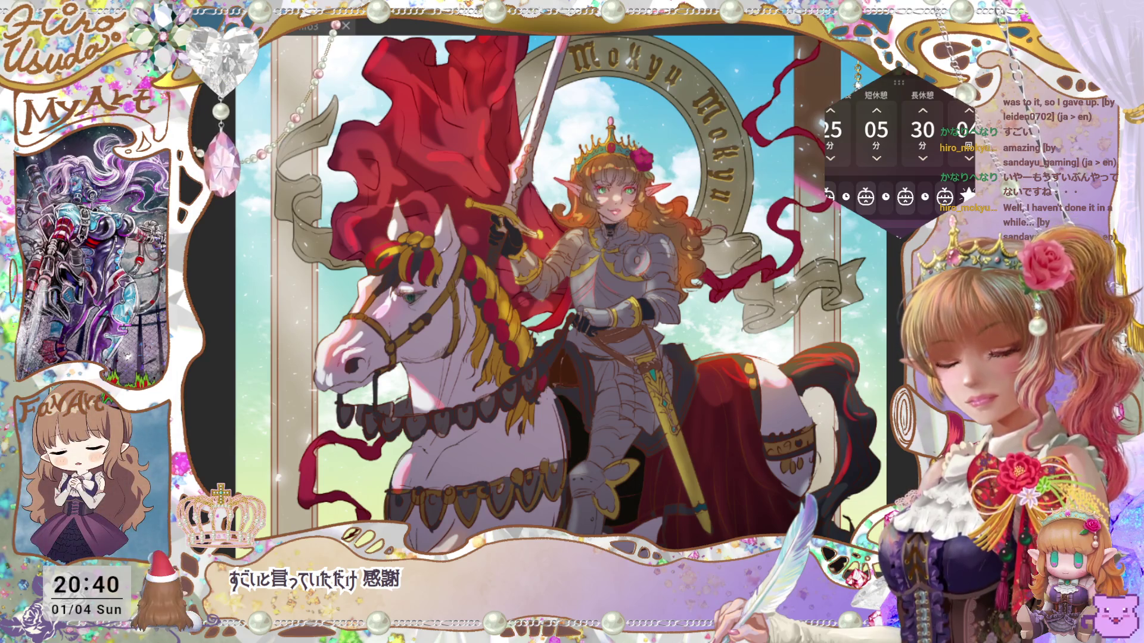
Step: Check the tarot card's values in grayscale, restore full colour, save, and fit the card to the window
key(ctrl+y)
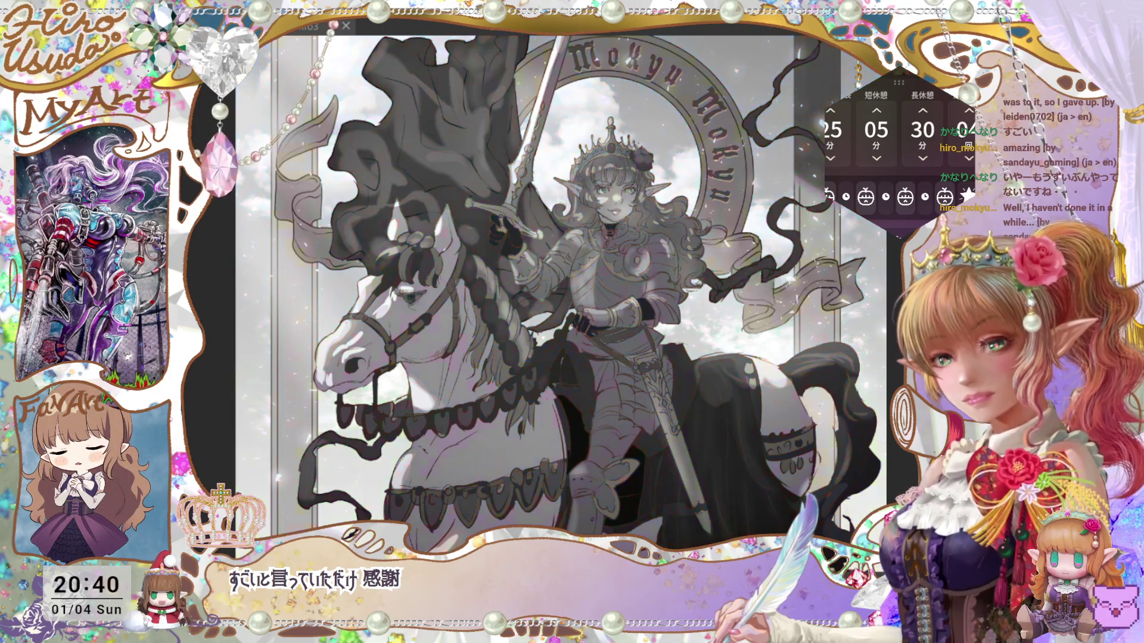
key(ctrl+y)
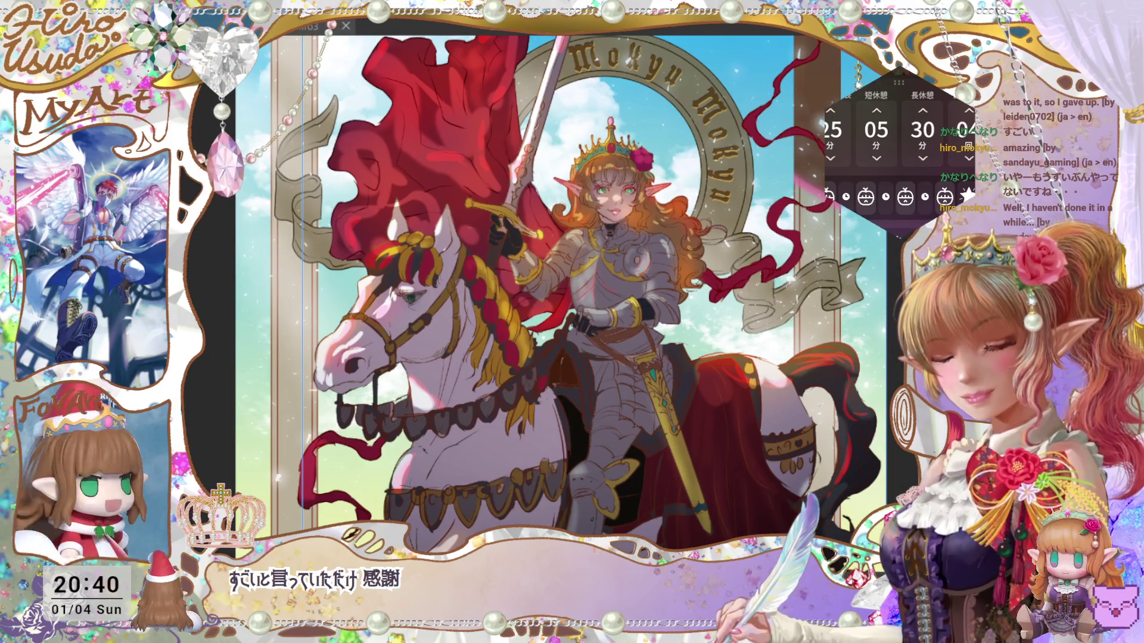
key(ctrl+s)
key(ctrl+minus)
key(ctrl+minus)
key(ctrl+minus)
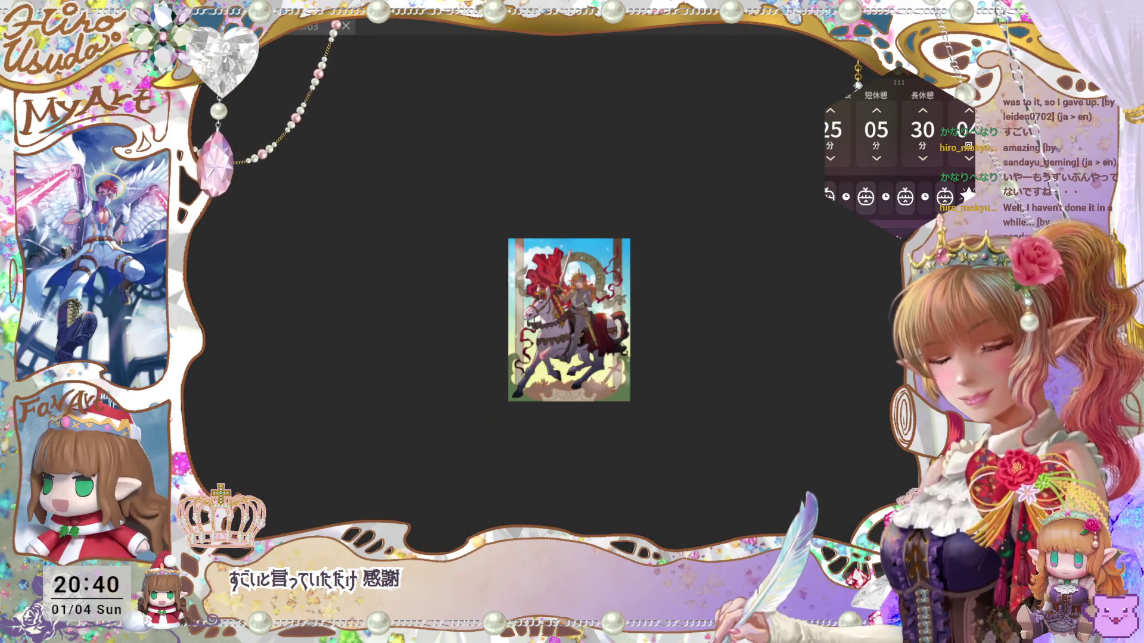
key(ctrl+0)
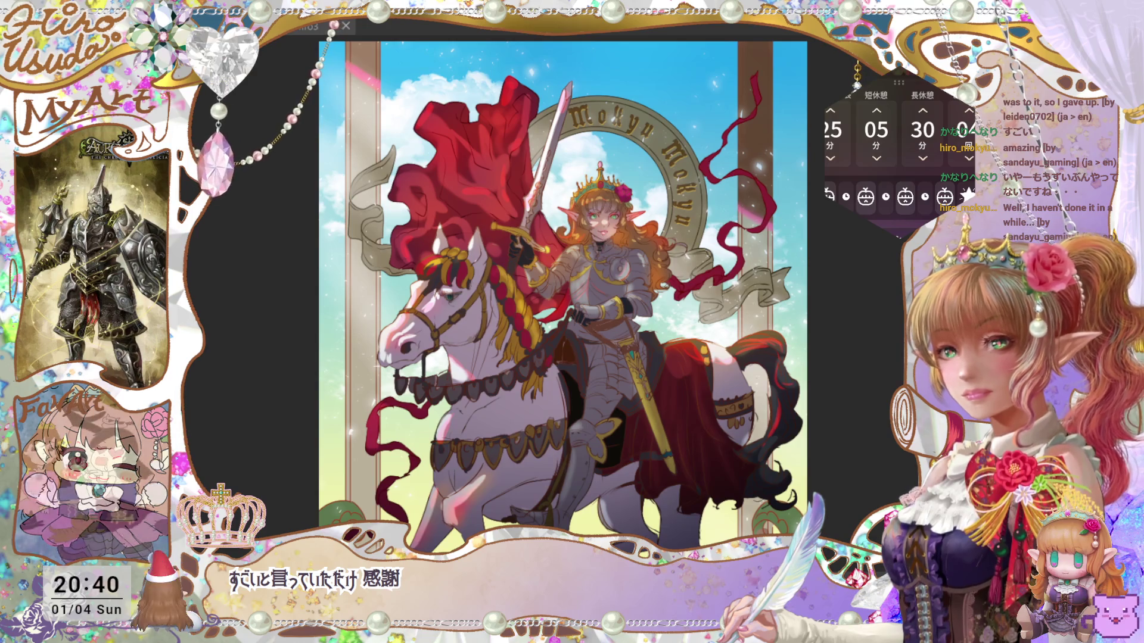
scroll(569, 292, down, 5)
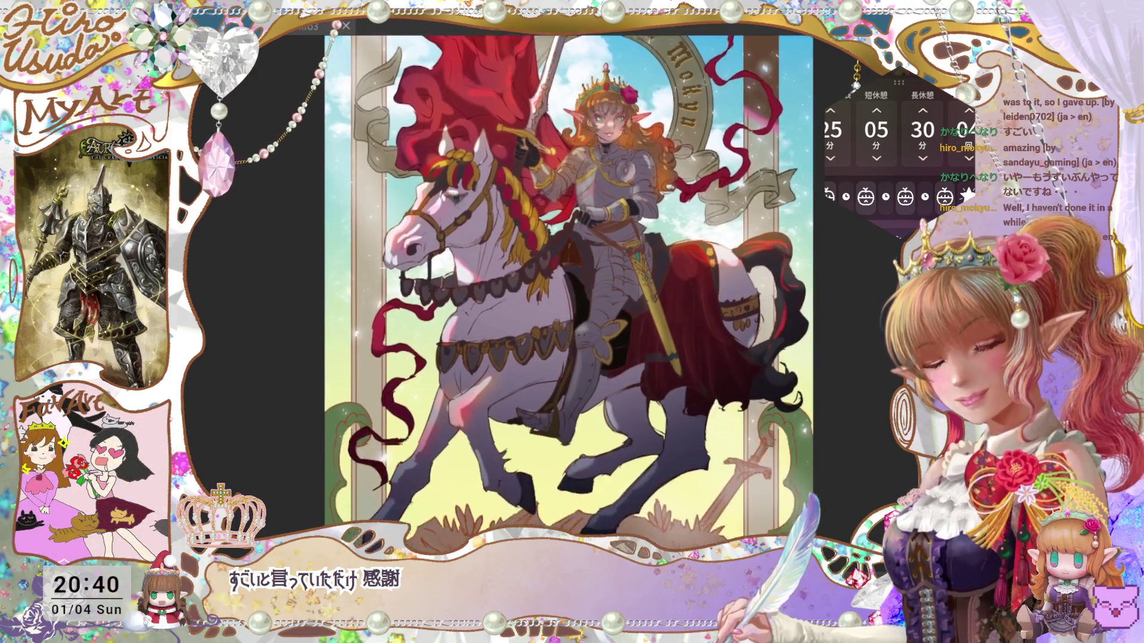
scroll(572, 292, up, 3)
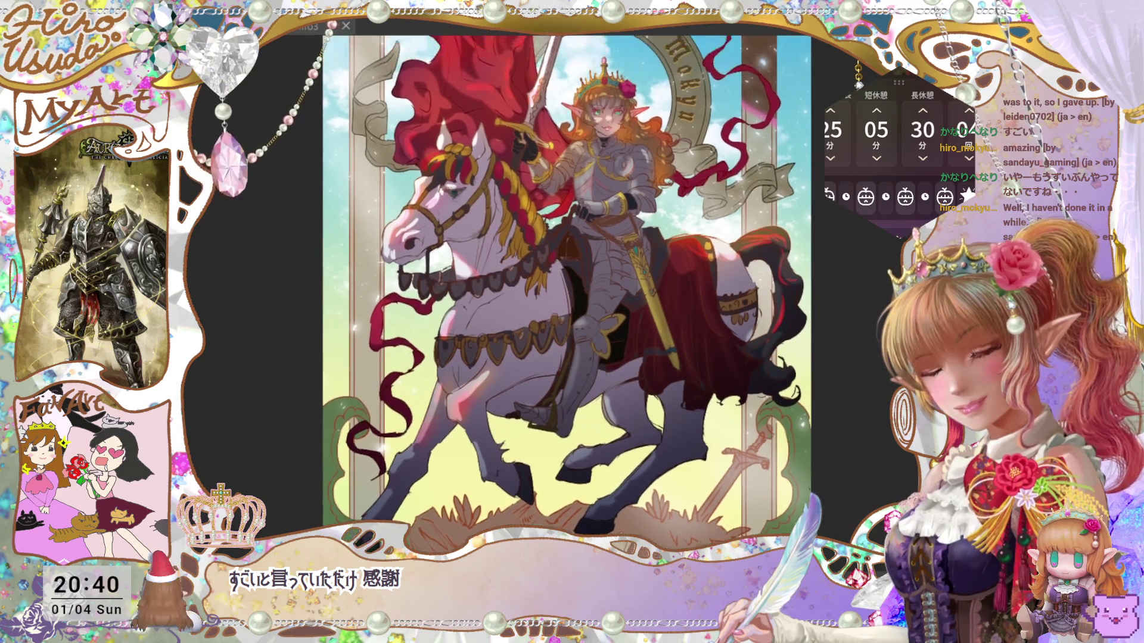
scroll(548, 292, up, 2)
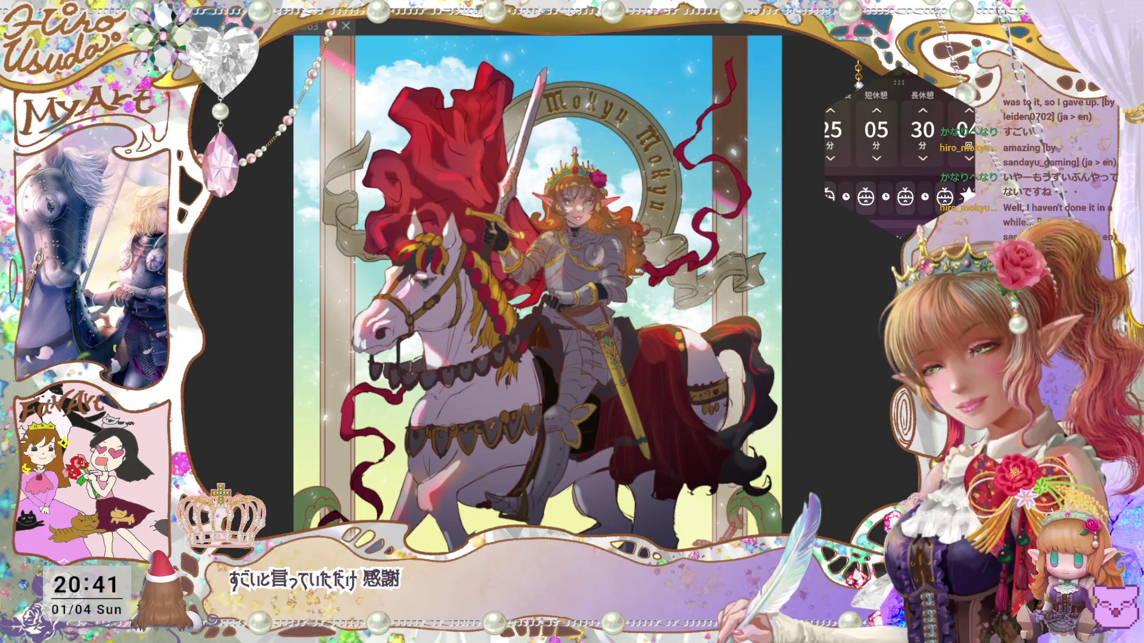
scroll(537, 292, down, 1)
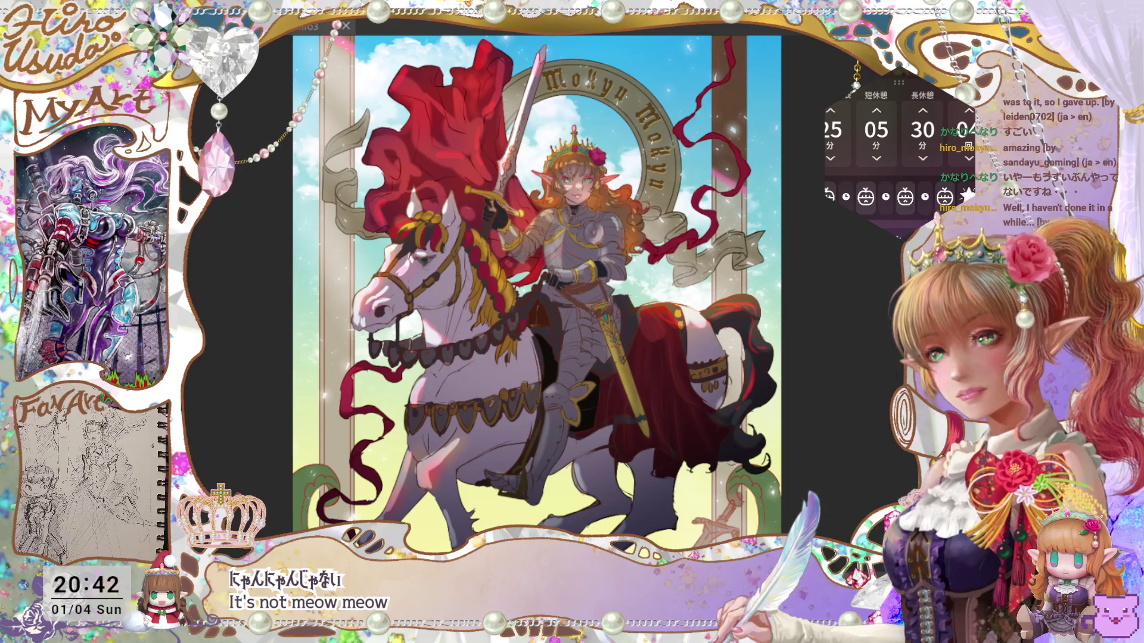
key(ctrl+minus)
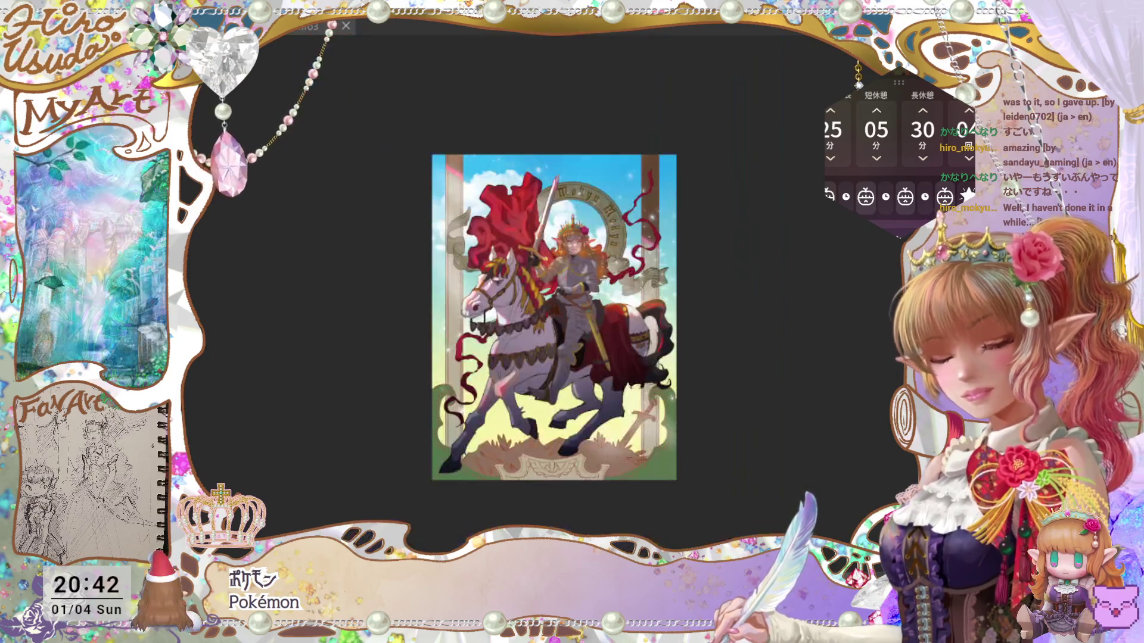
Step: Compare the card at small and full size, look over the horse's legs, and refit the view
key(ctrl+plus)
key(ctrl+minus)
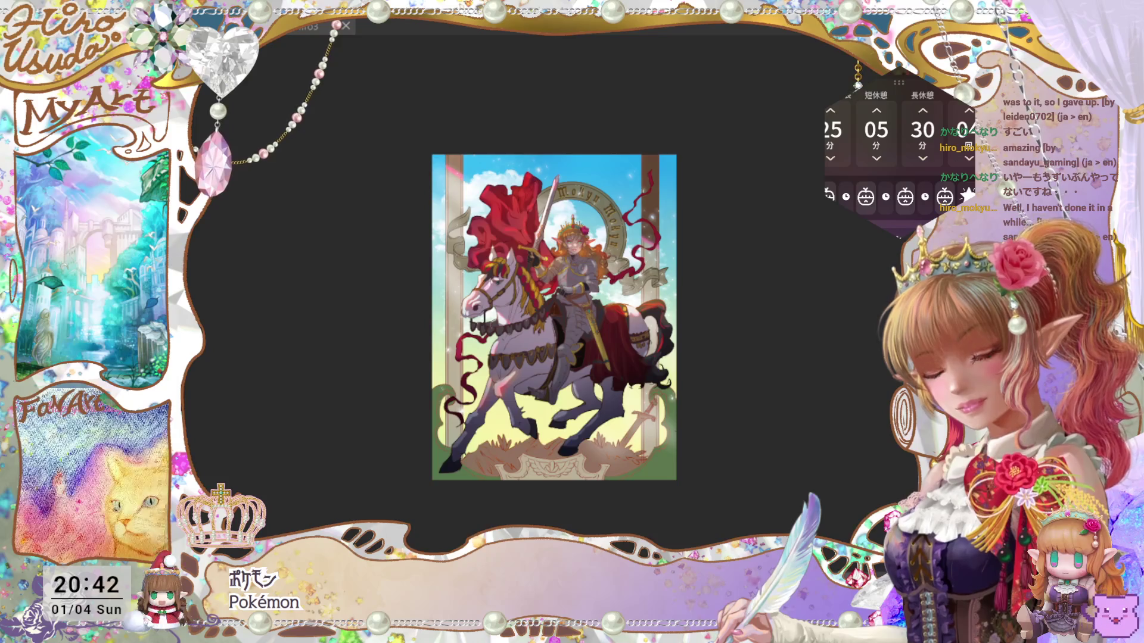
key(ctrl+0)
drag(536, 298, 563, 176)
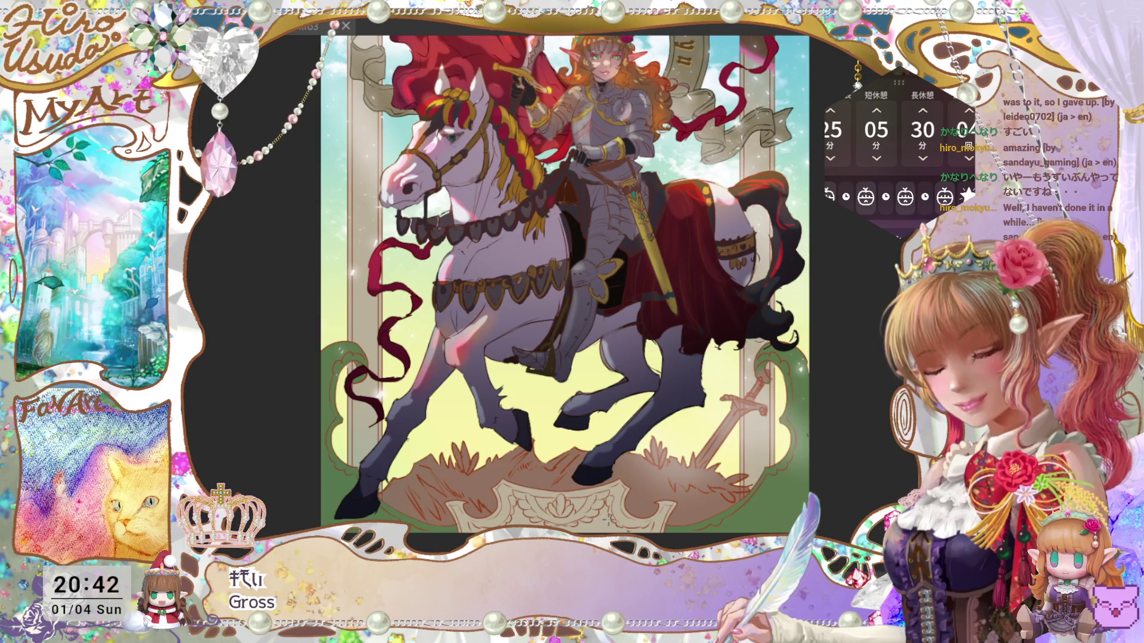
key(ctrl+0)
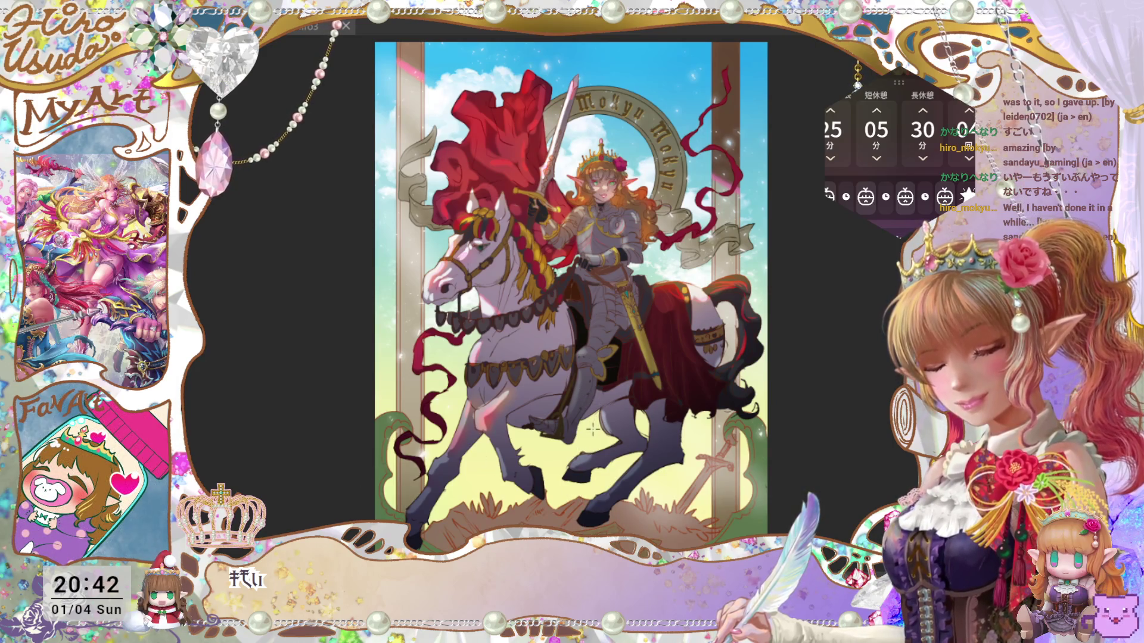
Step: Try two vertical test strokes beside the horse's legs, undoing each one
drag(585, 533, 590, 422)
key(ctrl+z)
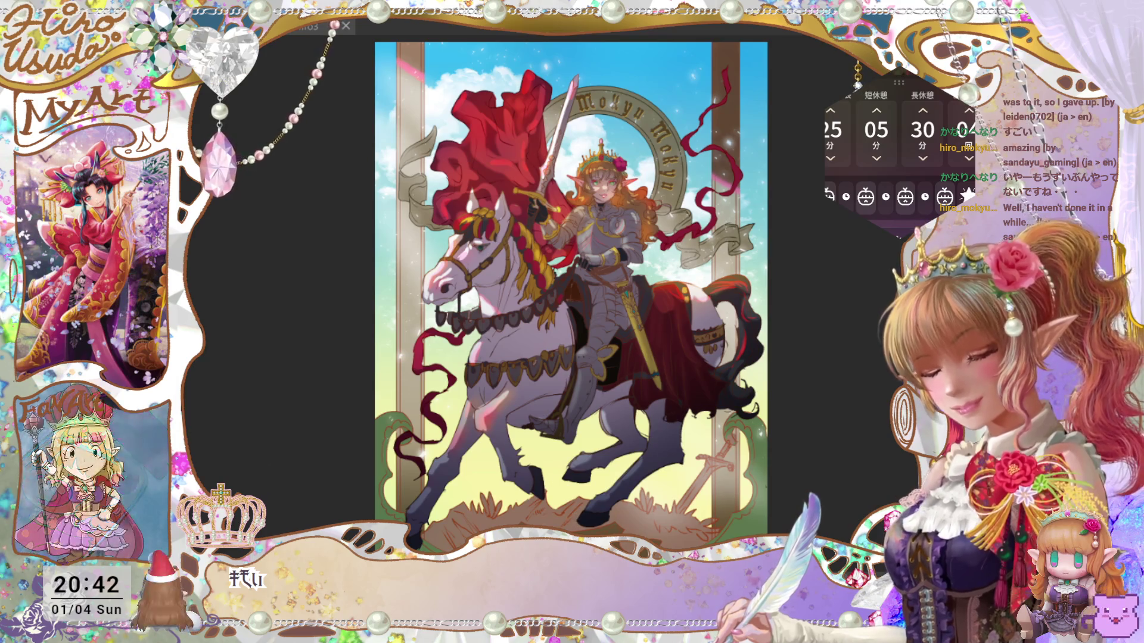
scroll(582, 402, left, 5)
key(ctrl+0)
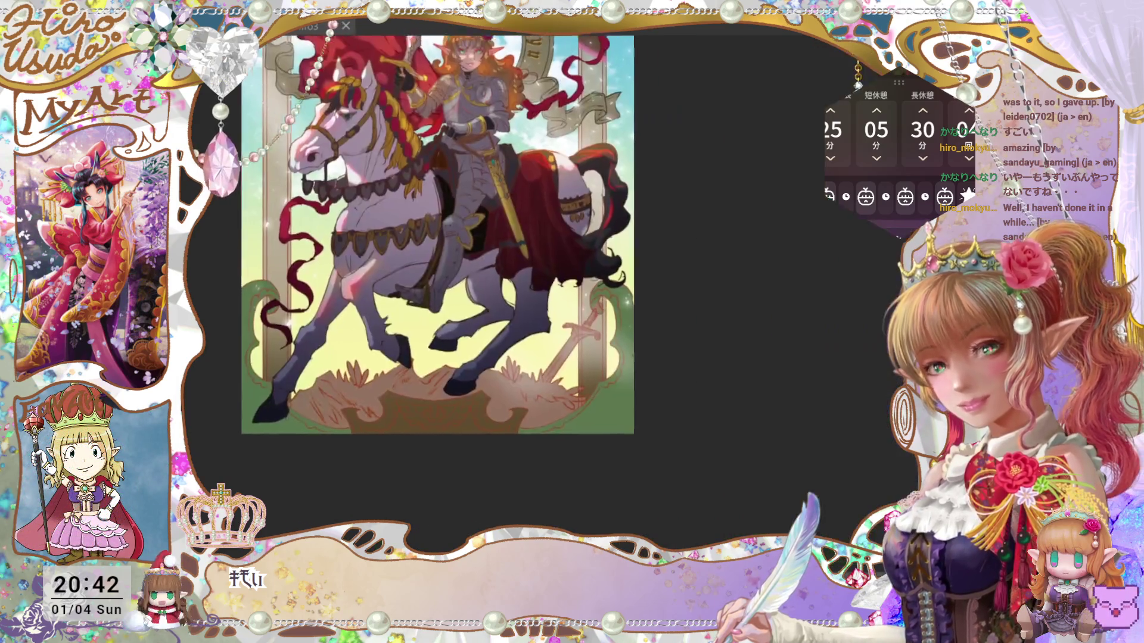
drag(470, 534, 470, 386)
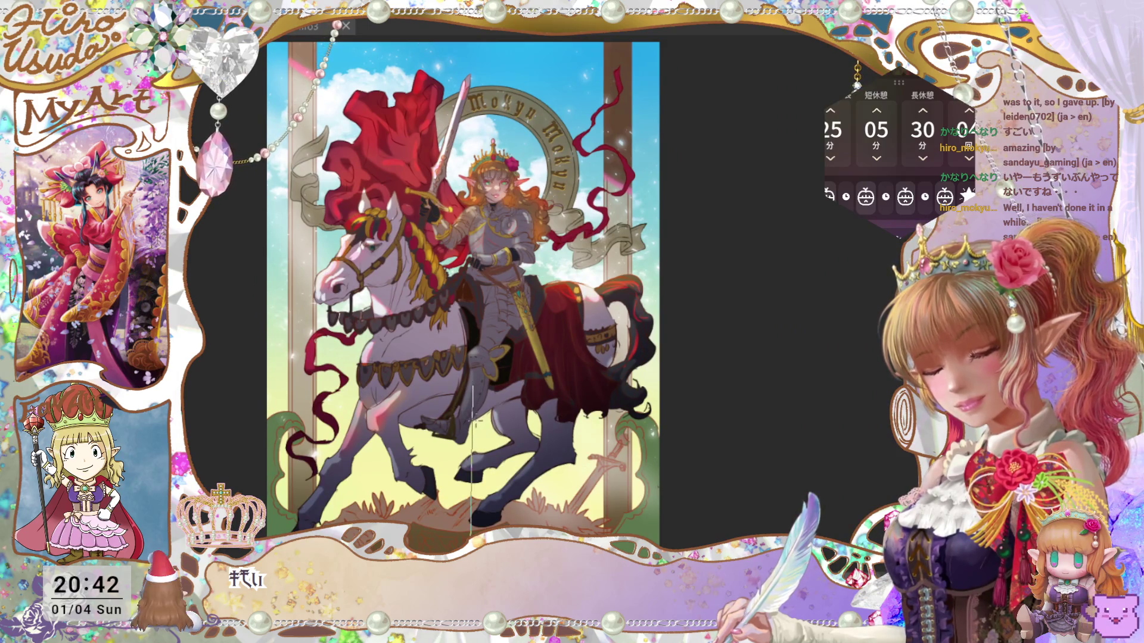
key(ctrl+z)
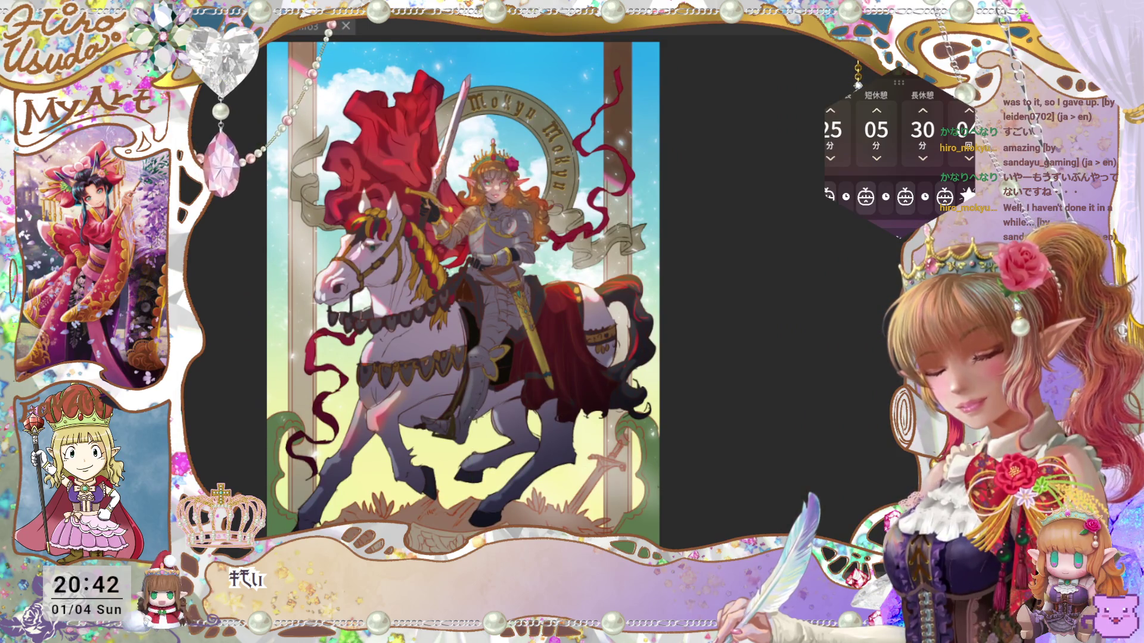
Step: Try one more vertical stroke by the horse's legs, undo it, and save the file
scroll(468, 296, down, 2)
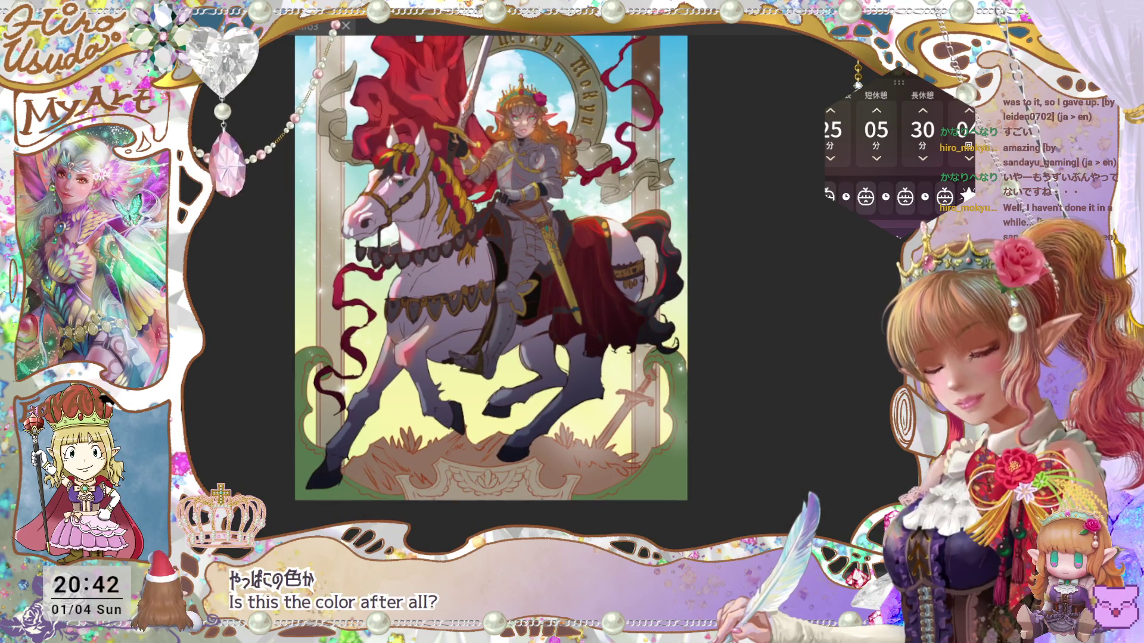
drag(473, 530, 477, 404)
key(ctrl+z)
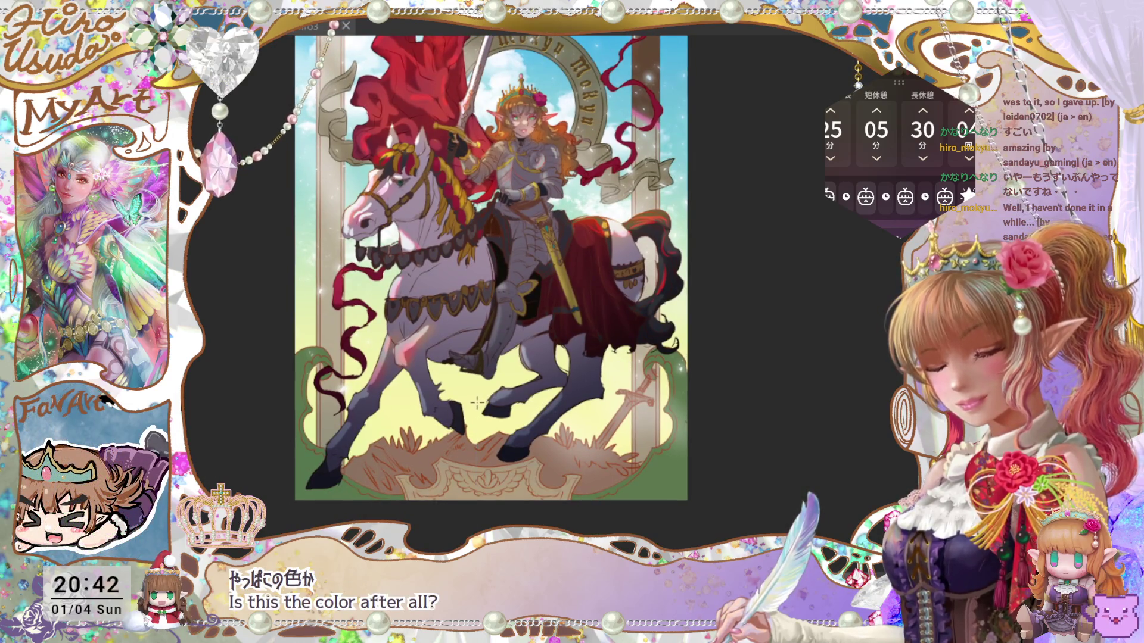
scroll(487, 286, up, 2)
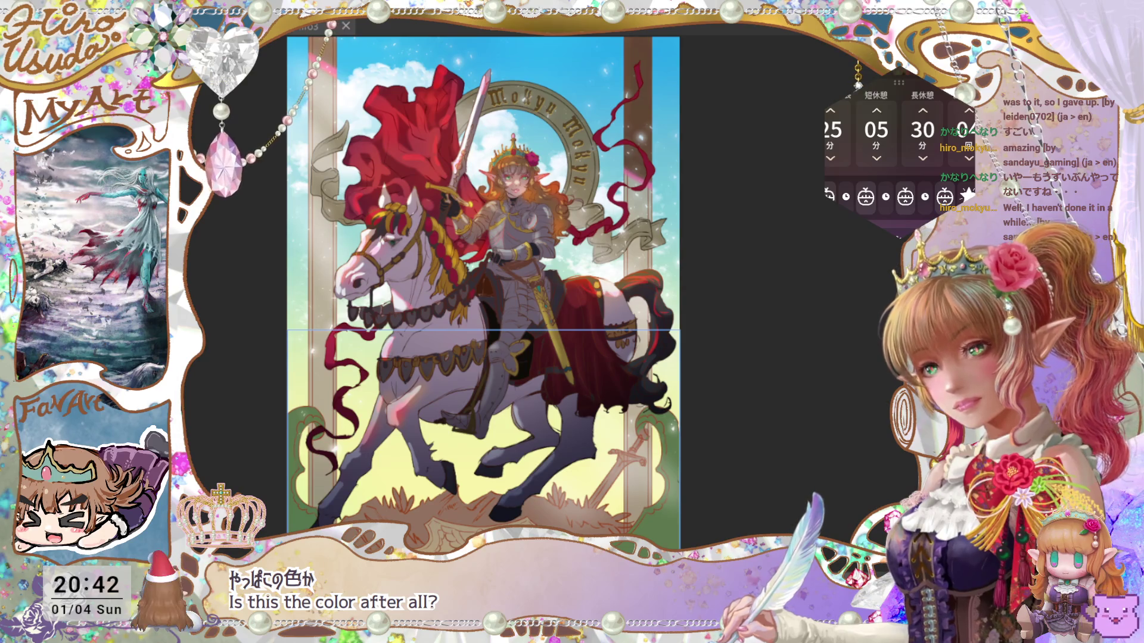
key(ctrl+s)
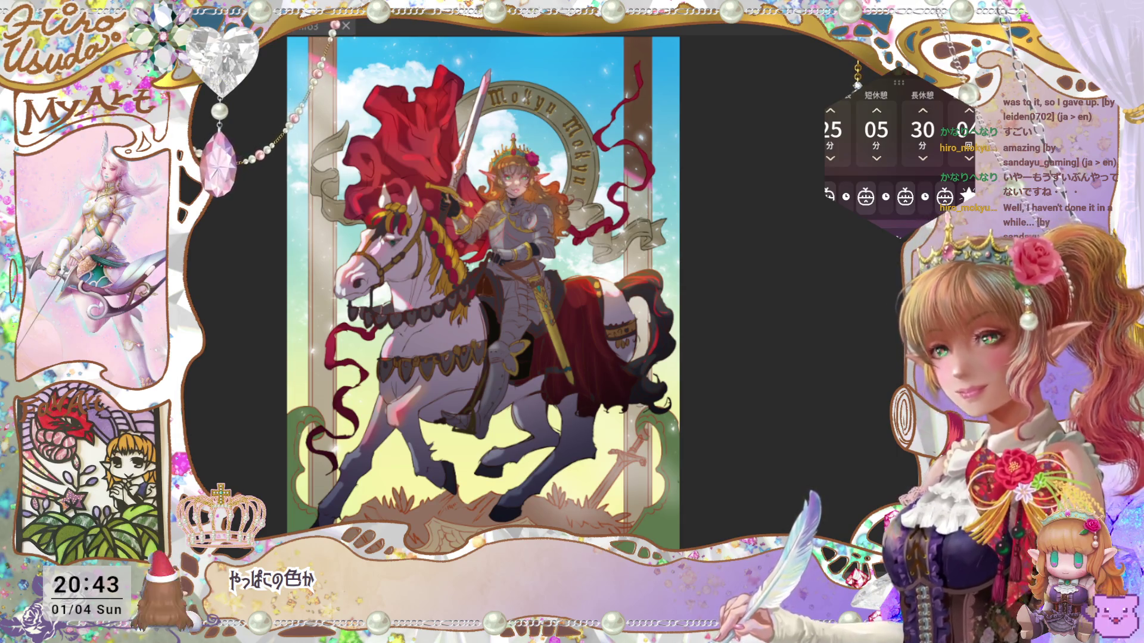
Step: Save the tarot card with Ctrl+S and shift the canvas view to the right
key(ctrl+s)
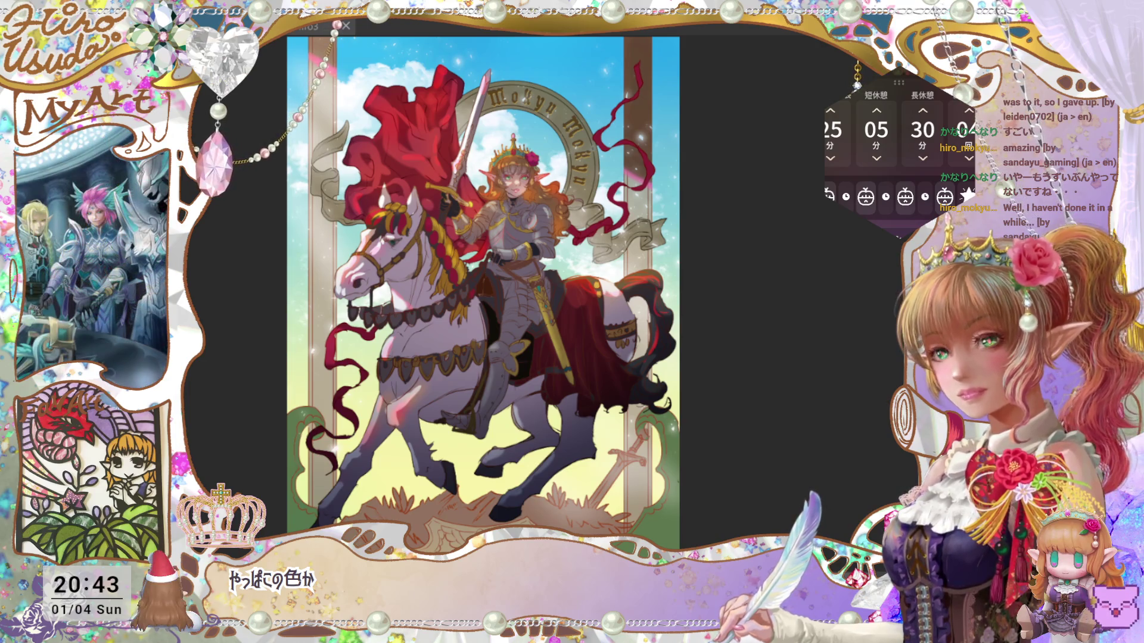
drag(612, 267, 699, 266)
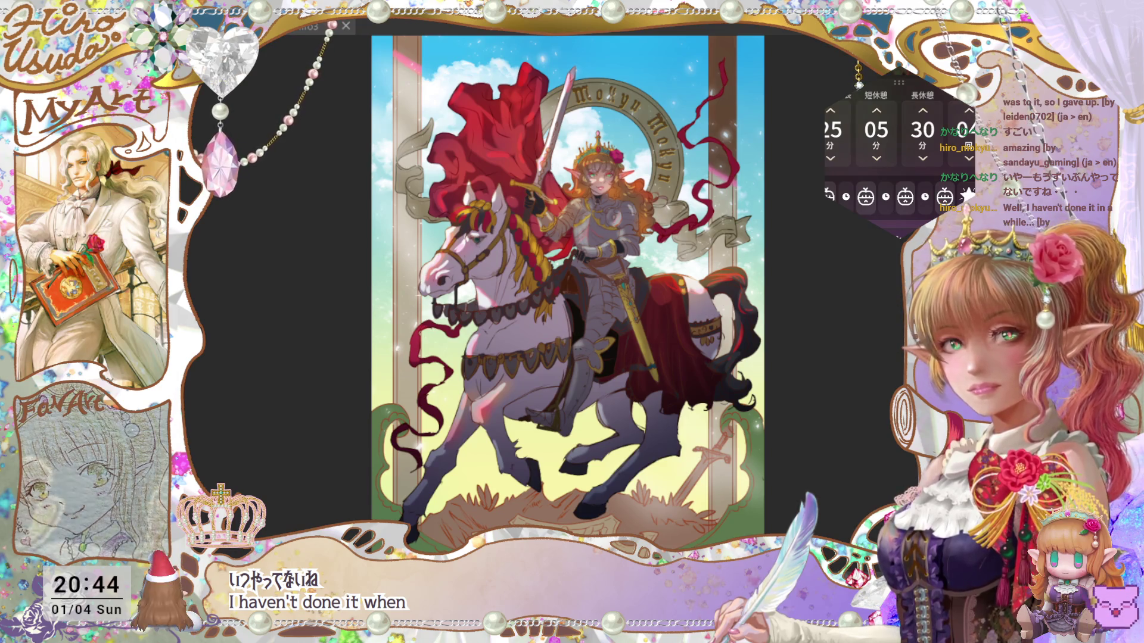
mouse_move(898, 199)
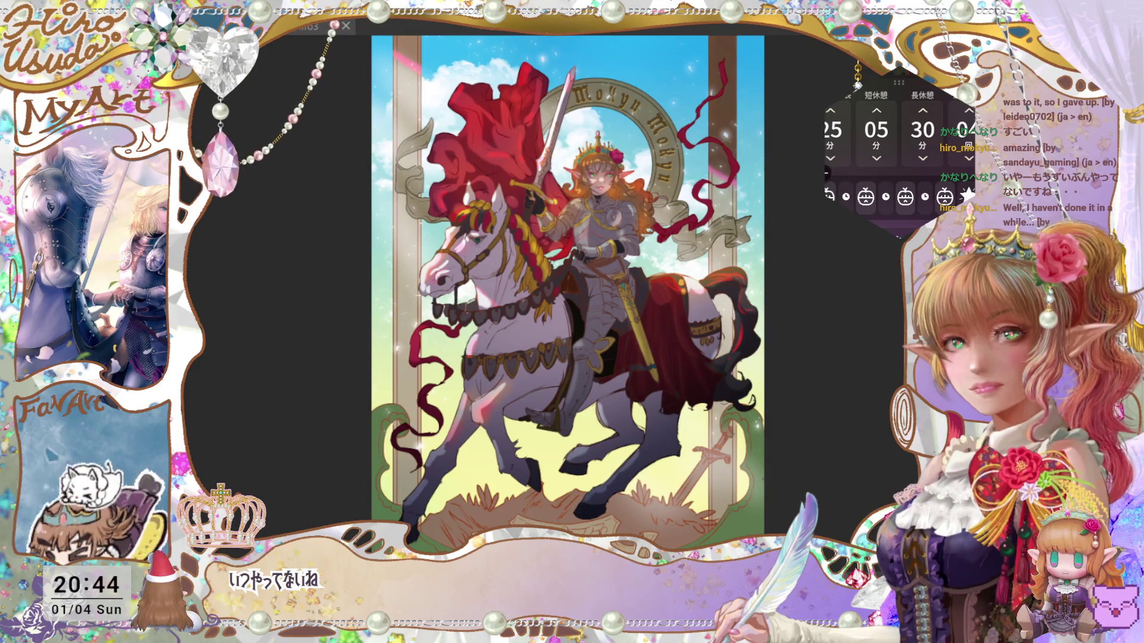
click(826, 171)
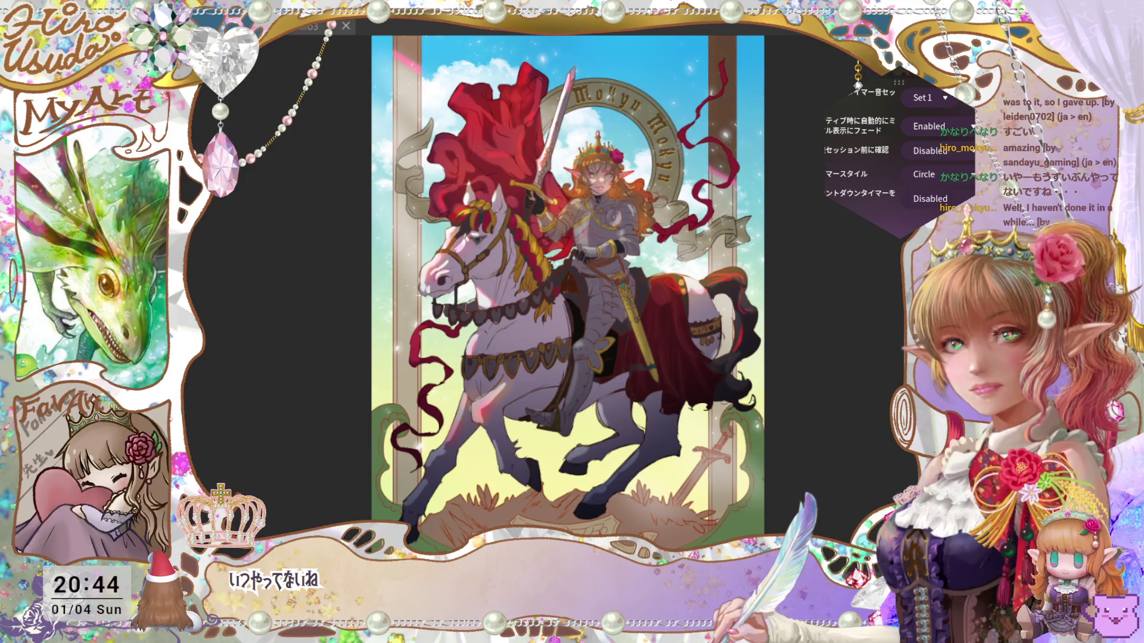
click(925, 100)
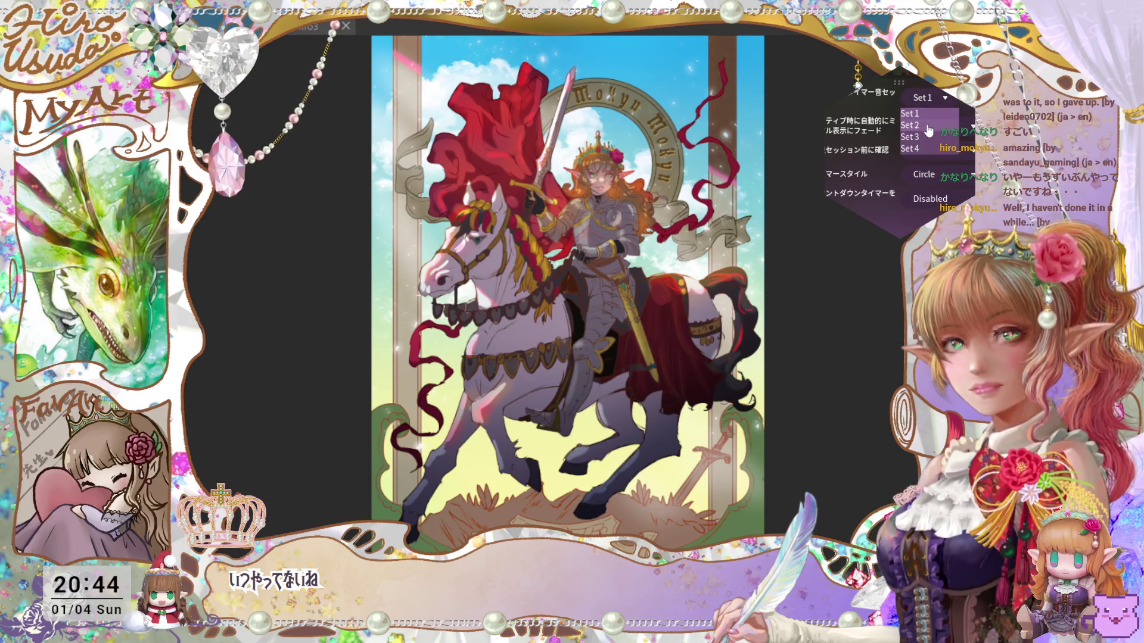
click(927, 125)
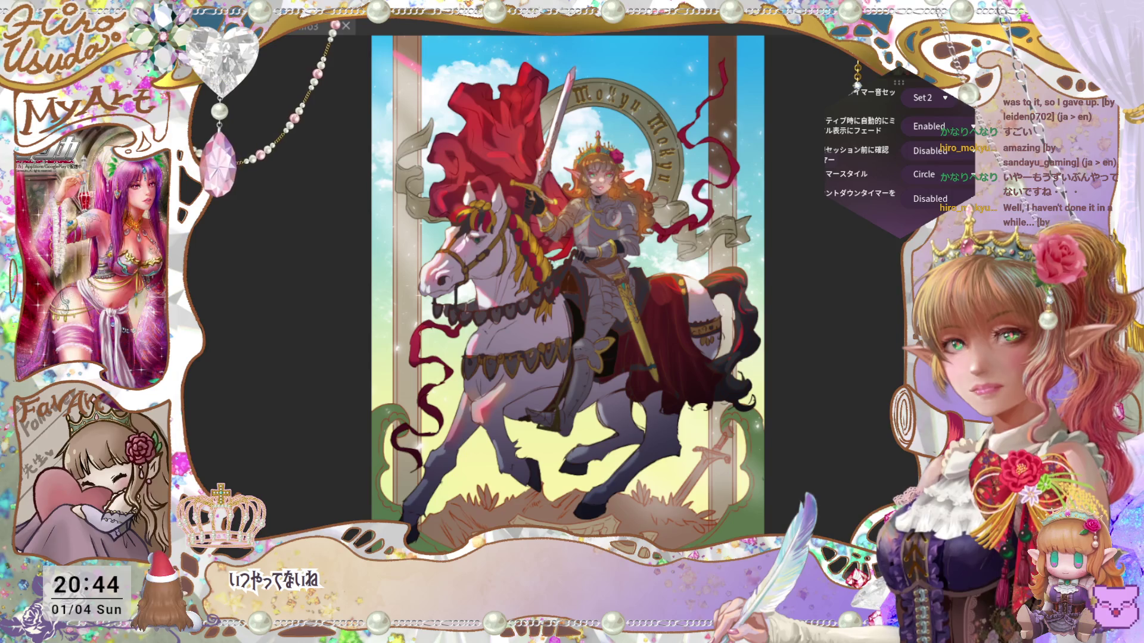
click(946, 101)
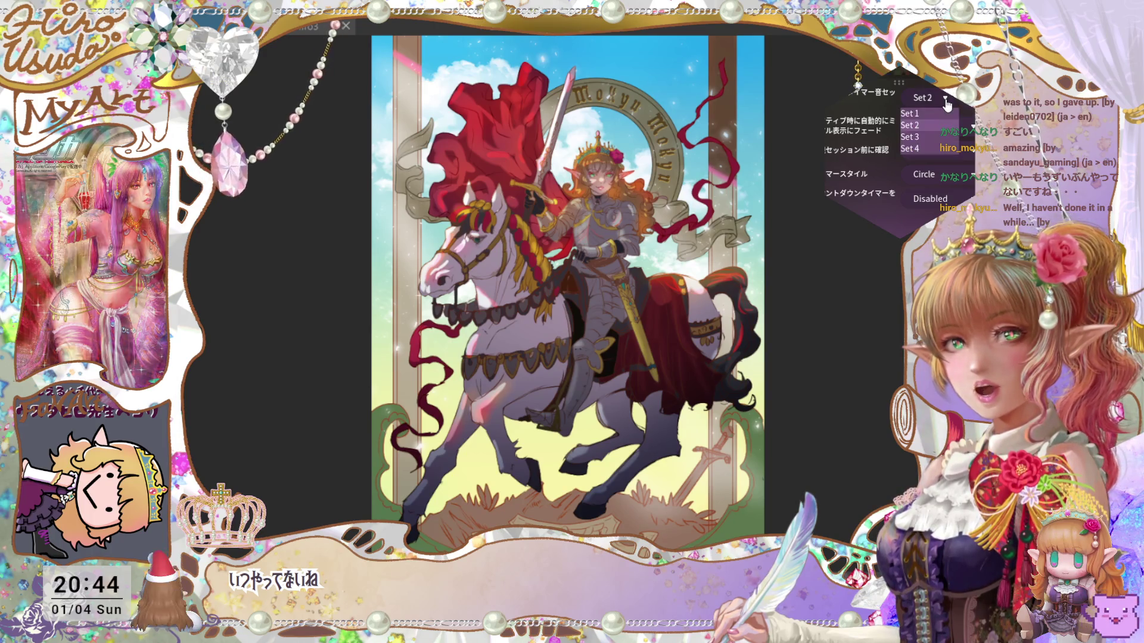
click(942, 114)
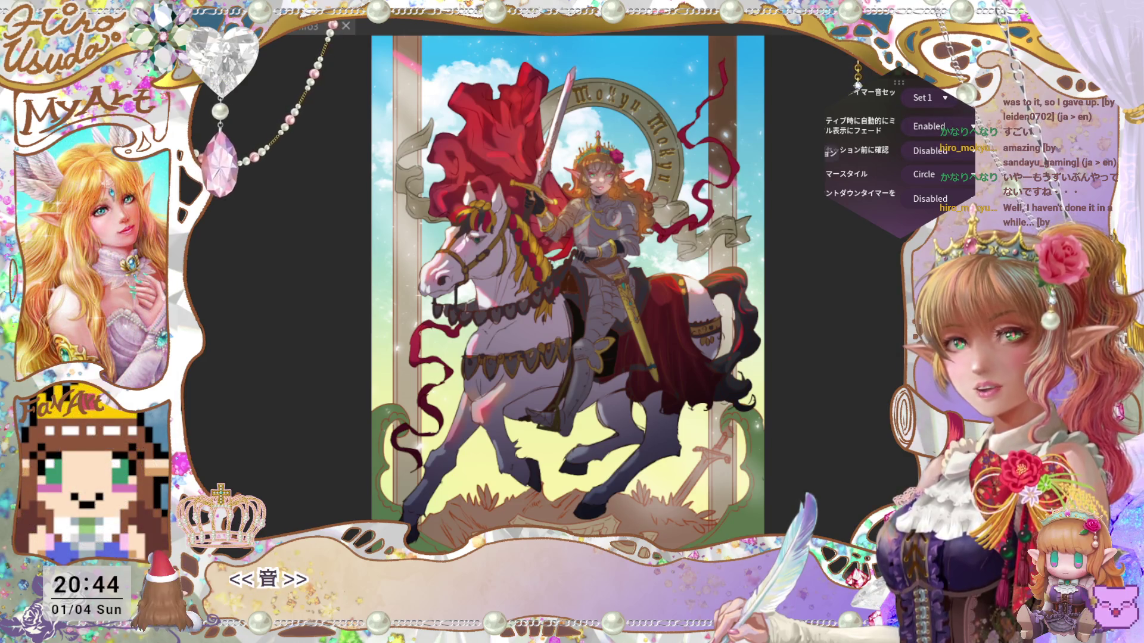
scroll(858, 85, up, 5)
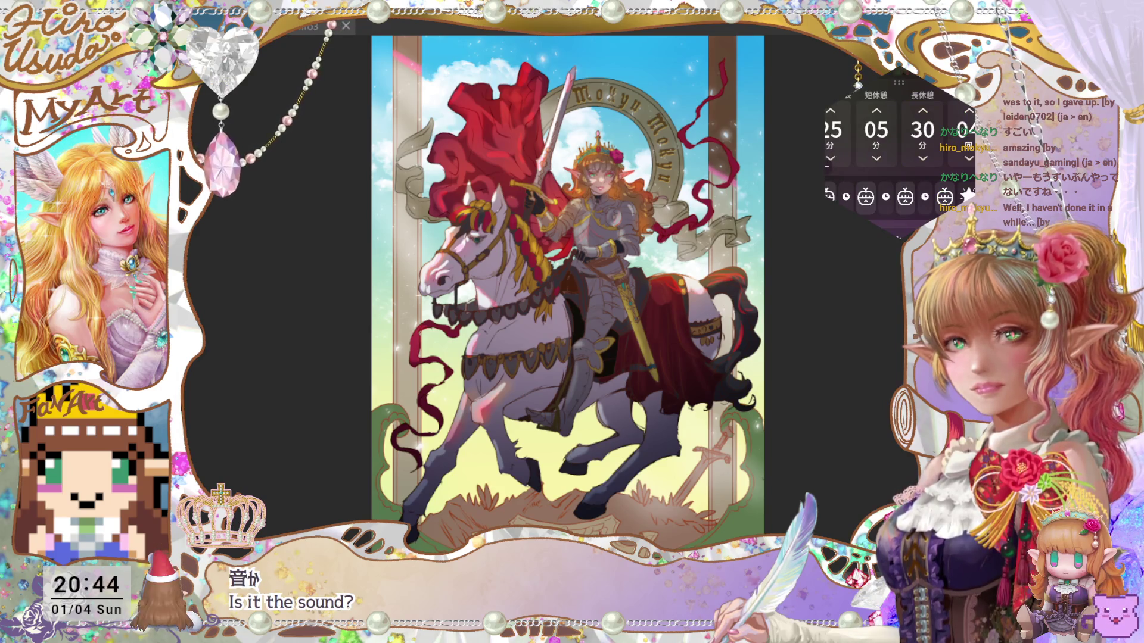
scroll(858, 85, up, 5)
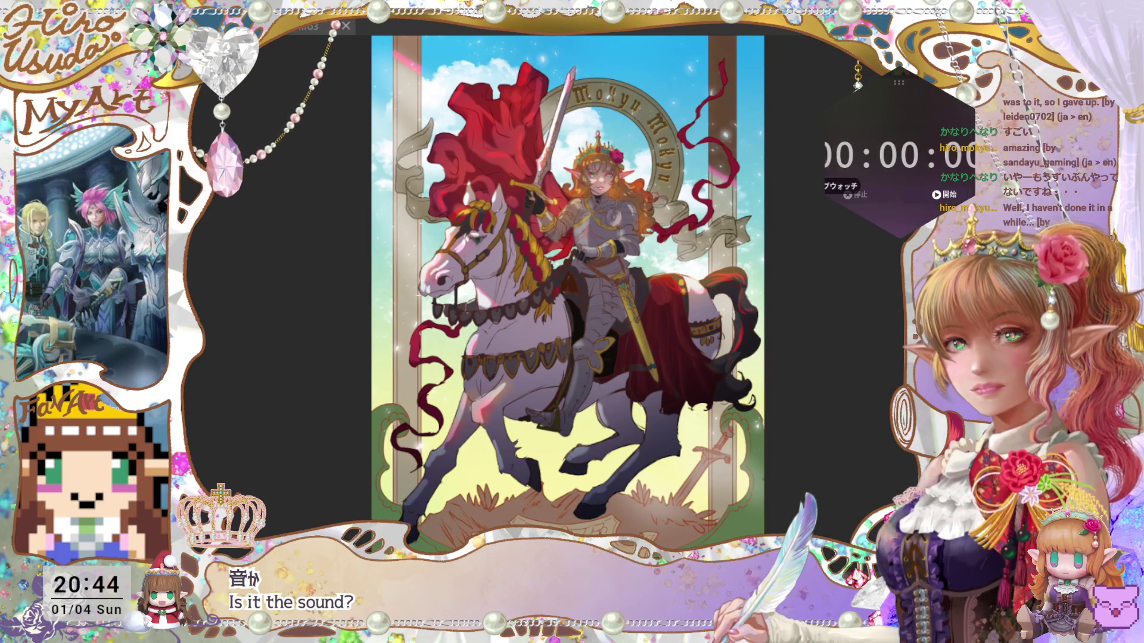
scroll(857, 85, down, 5)
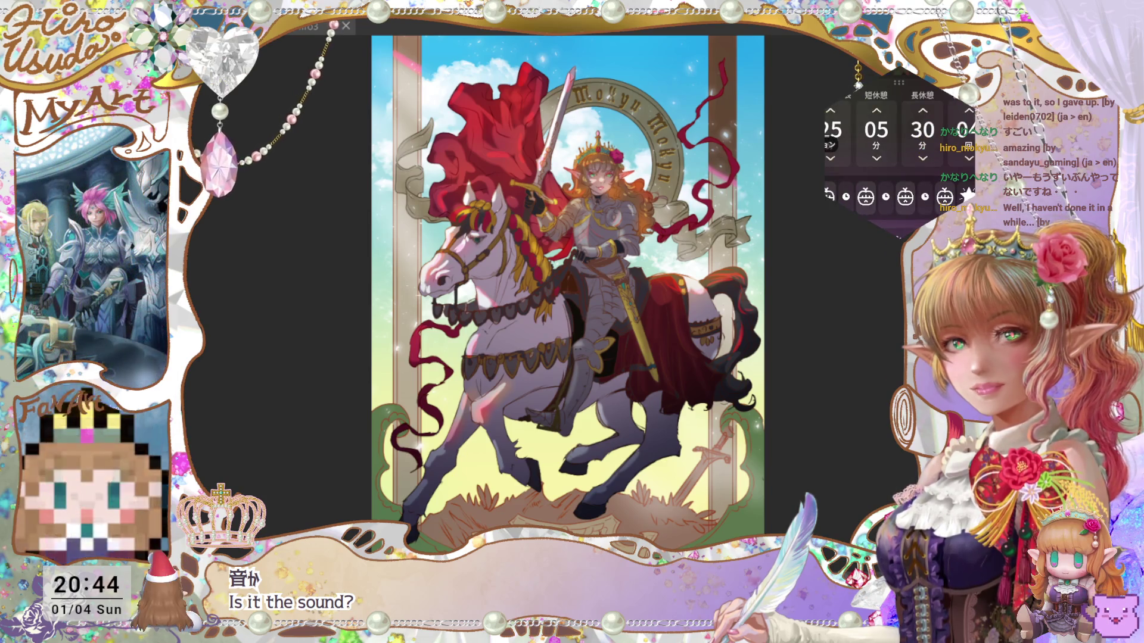